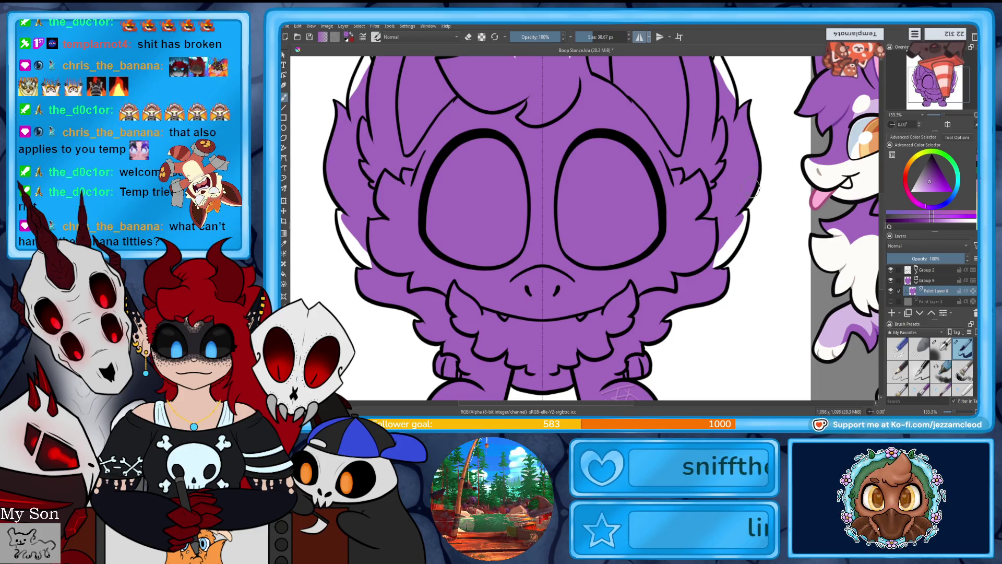
Step: Paint purple into the white gaps at the centre tuft, beside the centre ear and at the ear tips
{"action": "mouse_move", "coordinate": [747, 208]}
{"action": "left_mouse_down"}
{"action": "mouse_move", "coordinate": [715, 261]}
{"action": "mouse_move", "coordinate": [740, 232]}
{"action": "left_mouse_up"}
{"action": "mouse_move", "coordinate": [545, 52]}
{"action": "left_mouse_down"}
{"action": "mouse_move", "coordinate": [539, 94]}
{"action": "mouse_move", "coordinate": [561, 214]}
{"action": "mouse_move", "coordinate": [605, 230]}
{"action": "left_mouse_up"}
{"action": "mouse_move", "coordinate": [604, 121]}
{"action": "left_mouse_down"}
{"action": "mouse_move", "coordinate": [602, 109]}
{"action": "mouse_move", "coordinate": [588, 146]}
{"action": "left_mouse_up"}
{"action": "left_click_drag", "start_coordinate": [626, 182], "coordinate": [629, 201]}
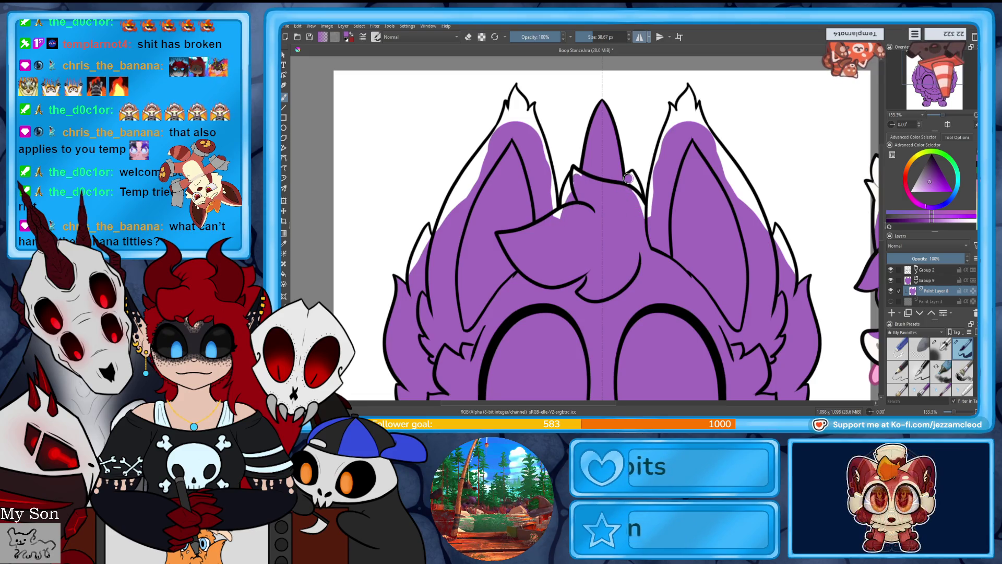
{"action": "left_click_drag", "start_coordinate": [635, 185], "coordinate": [639, 199]}
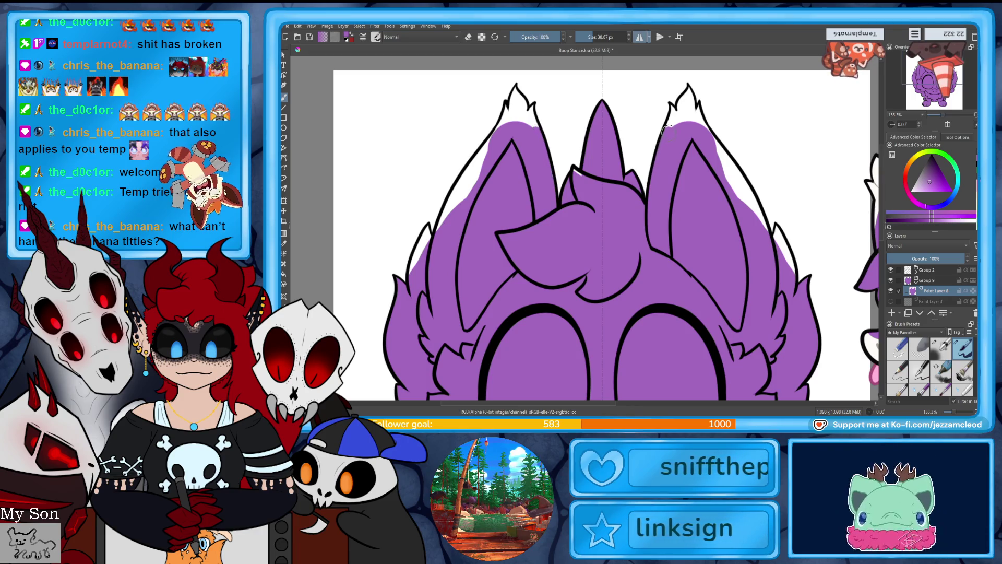
{"action": "left_click_drag", "start_coordinate": [679, 116], "coordinate": [689, 102]}
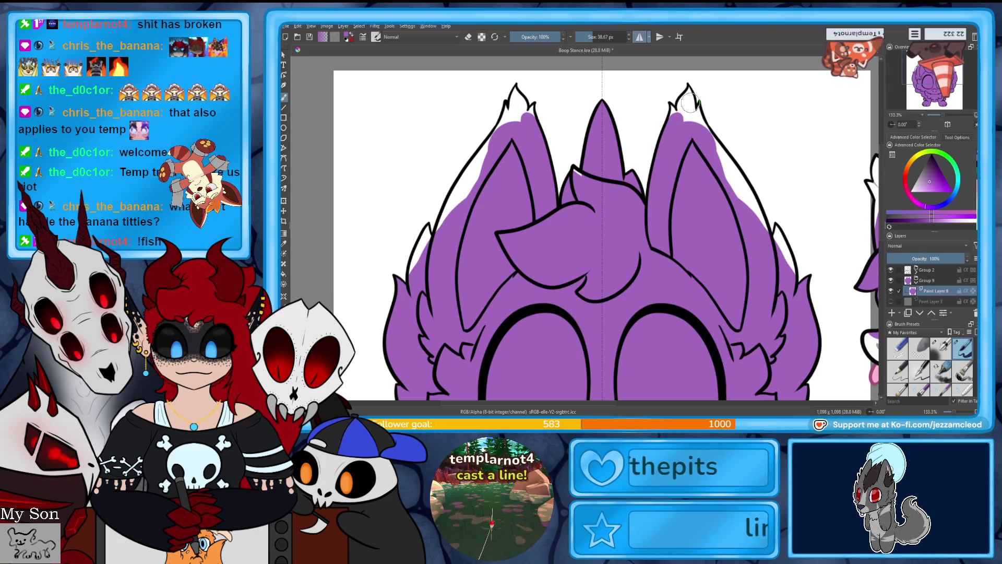
Step: With a smaller brush, extend the mirrored purple fill out to the ear outlines
{"action": "key", "text": "bracketleft"}
{"action": "key", "text": "bracketleft"}
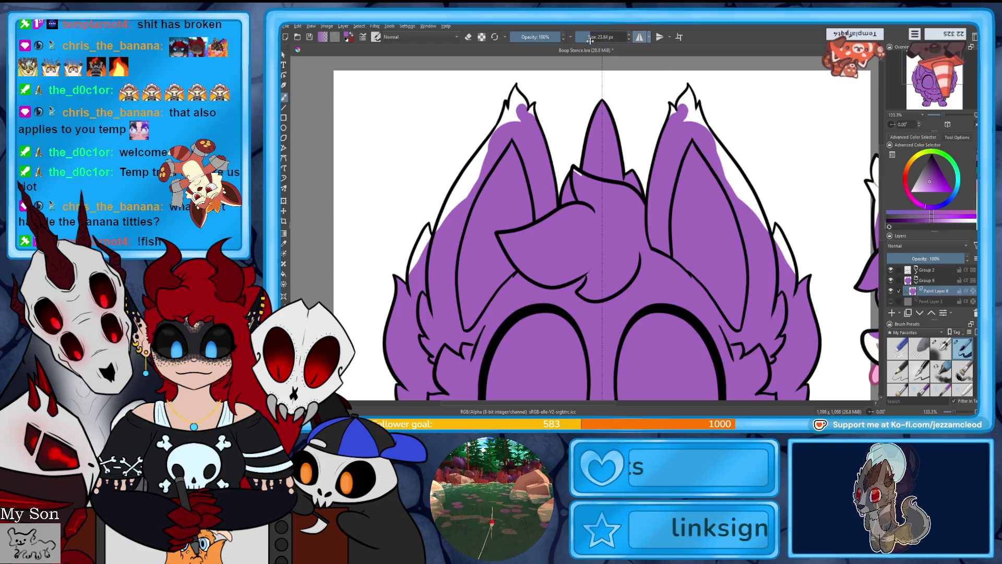
{"action": "left_click_drag", "start_coordinate": [516, 121], "coordinate": [514, 93]}
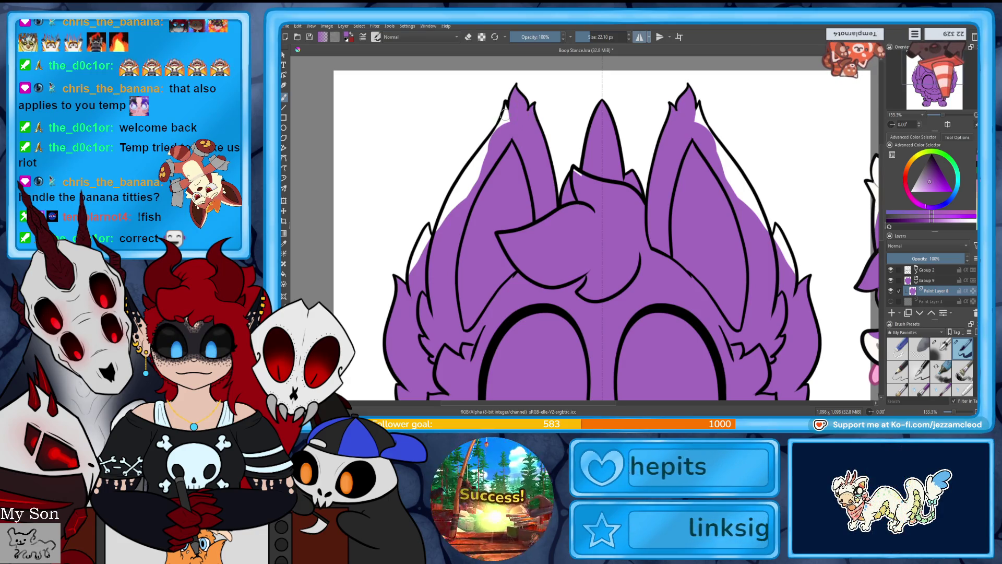
{"action": "left_click_drag", "start_coordinate": [485, 152], "coordinate": [453, 204]}
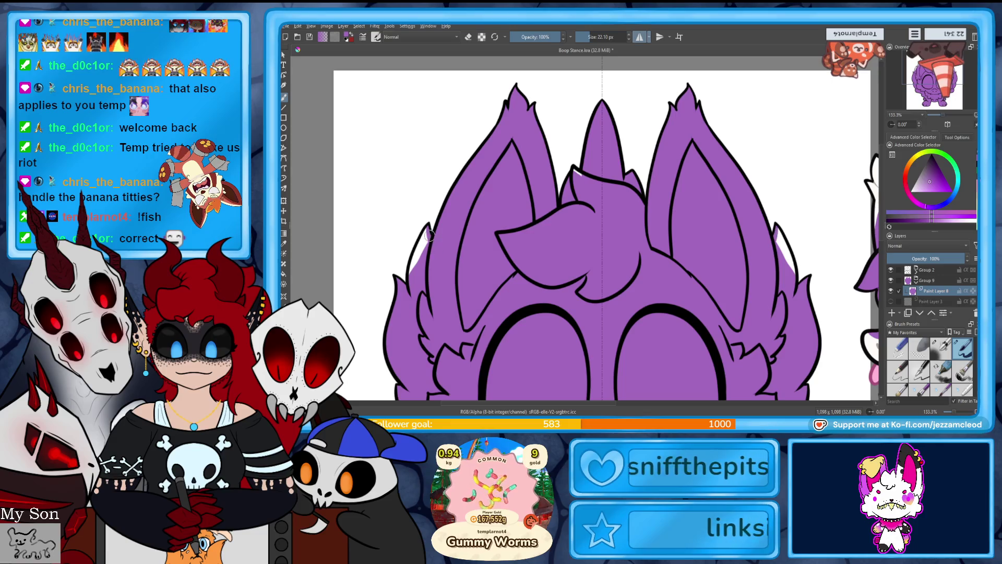
{"action": "left_click_drag", "start_coordinate": [424, 266], "coordinate": [415, 242]}
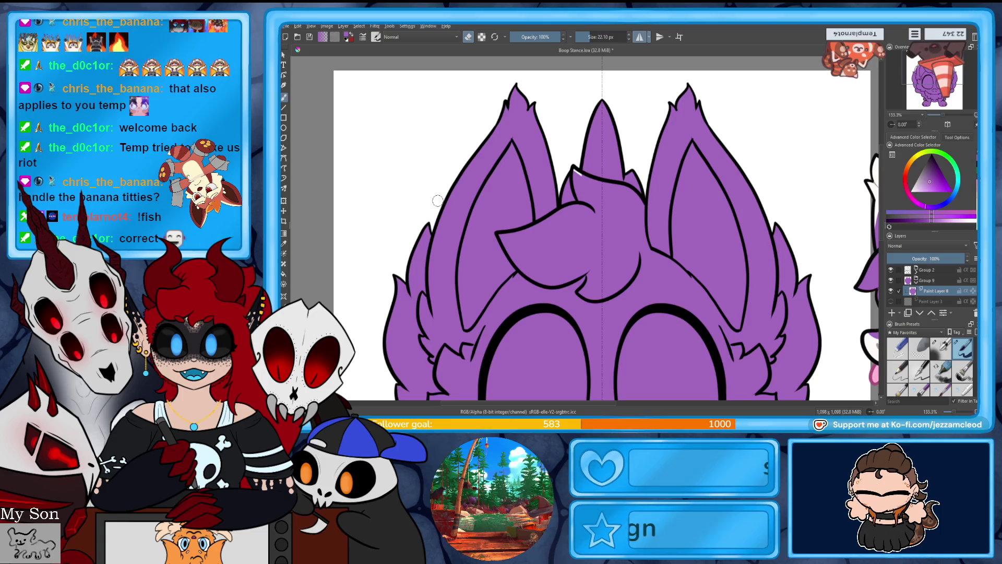
Step: Turn off mirror and eraser modes and zoom out to the whole character
{"action": "left_click", "coordinate": [639, 36]}
{"action": "left_click", "coordinate": [469, 36]}
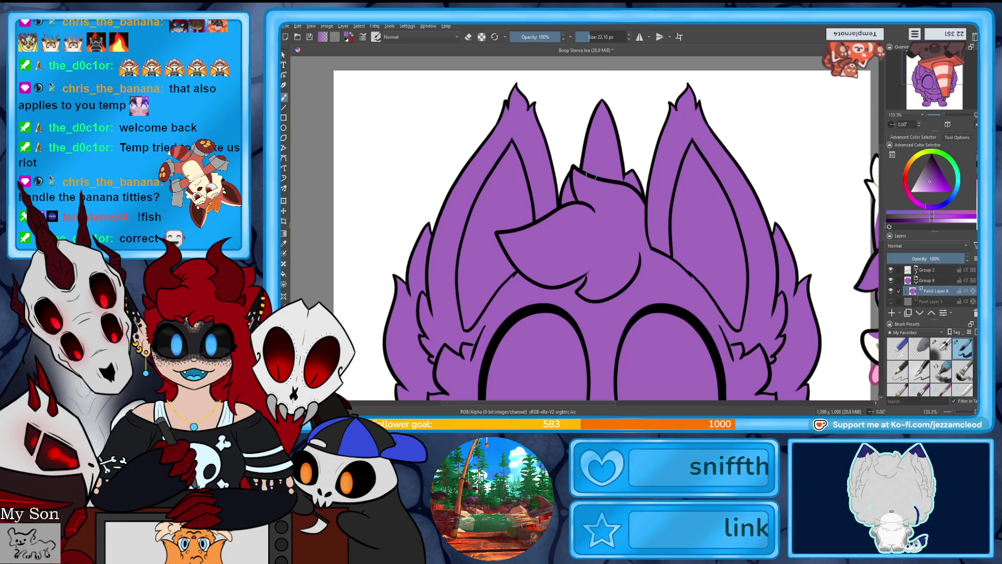
{"action": "key", "text": "minus"}
{"action": "key", "text": "minus"}
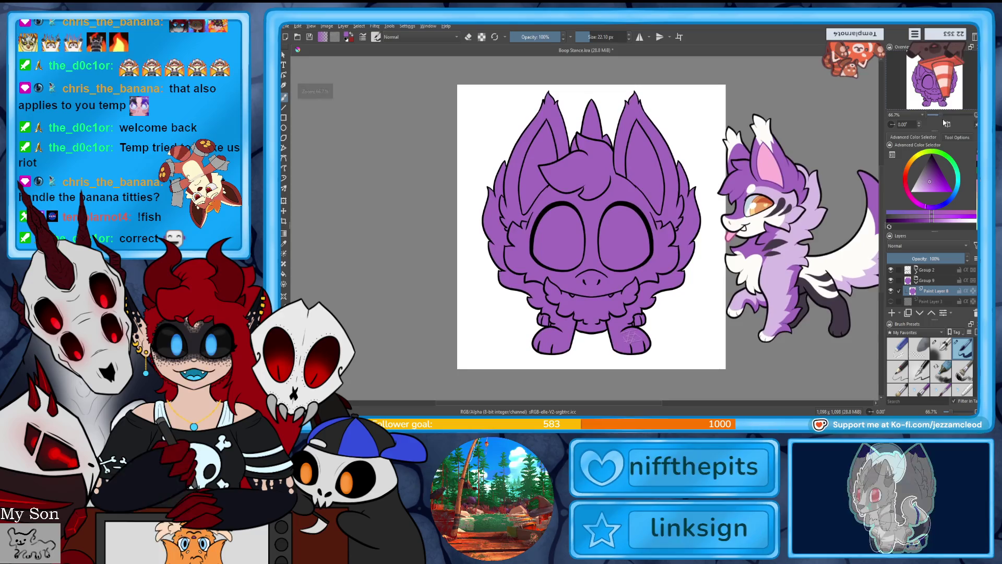
Step: Sample the light fur colour from the reference, select the character's silhouette, and save
{"action": "key", "text": "plus"}
{"action": "left_click", "coordinate": [950, 108]}
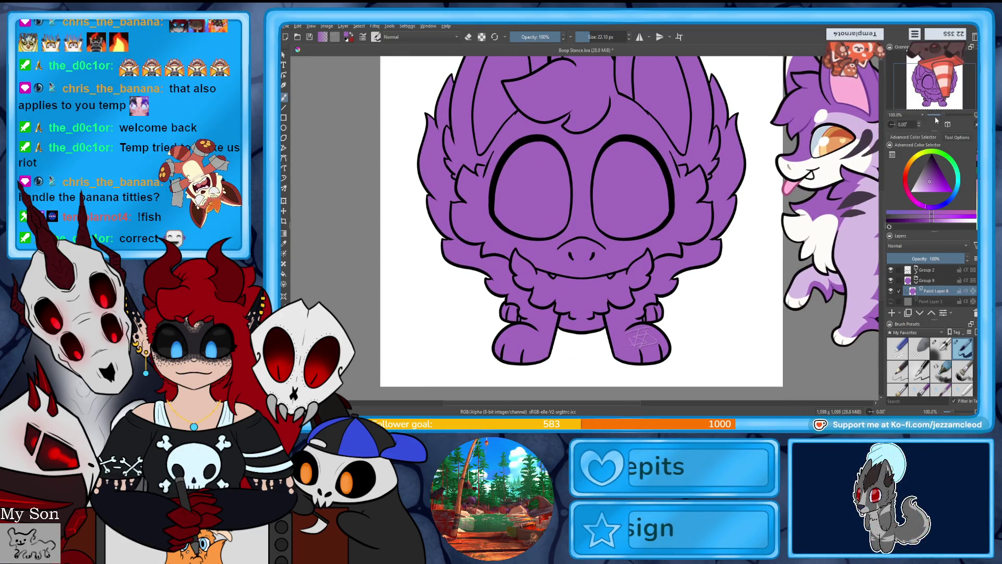
{"action": "key", "text": "p"}
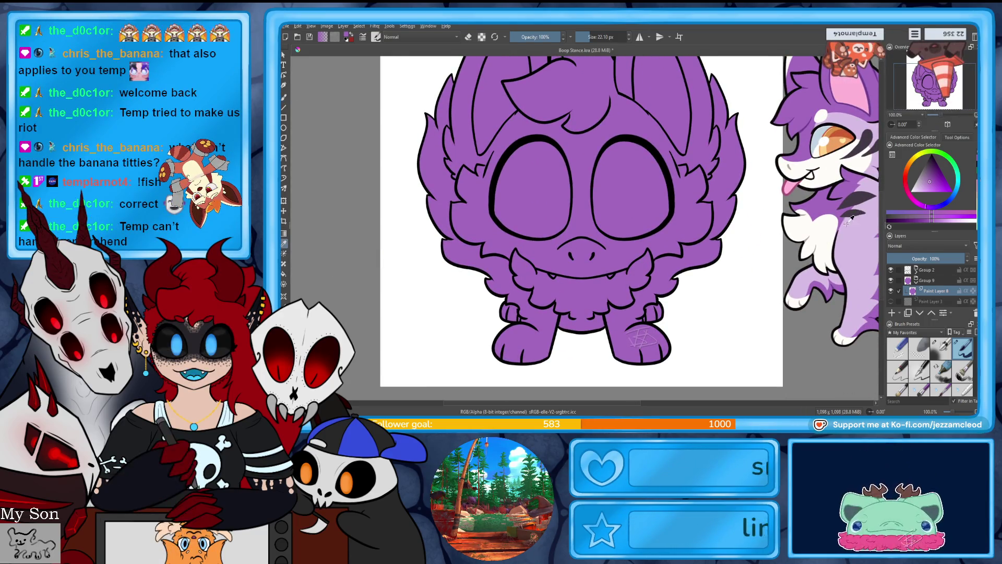
{"action": "left_click", "coordinate": [828, 235]}
{"action": "key", "text": "b"}
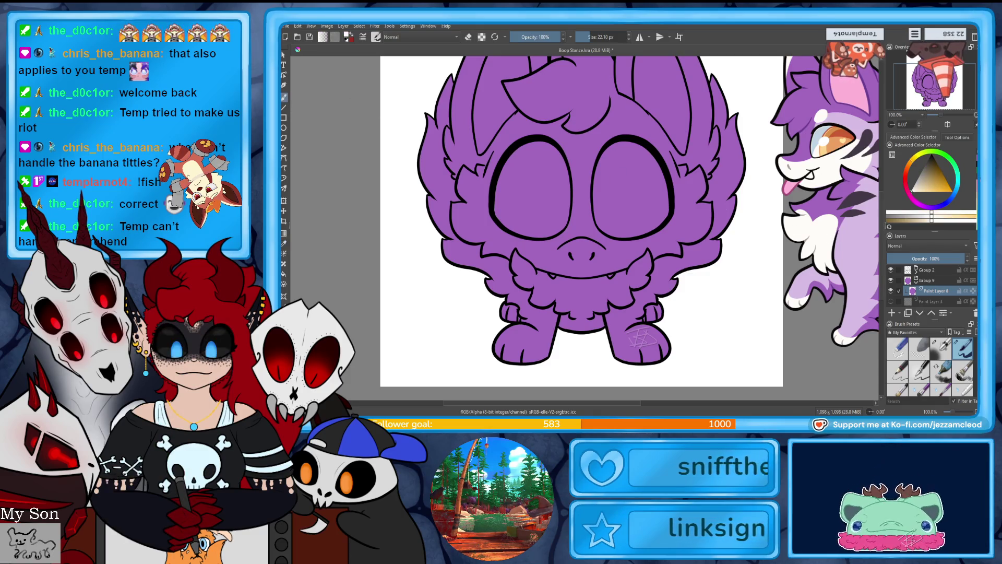
{"action": "left_click", "coordinate": [573, 312]}
{"action": "key", "text": "ctrl+s"}
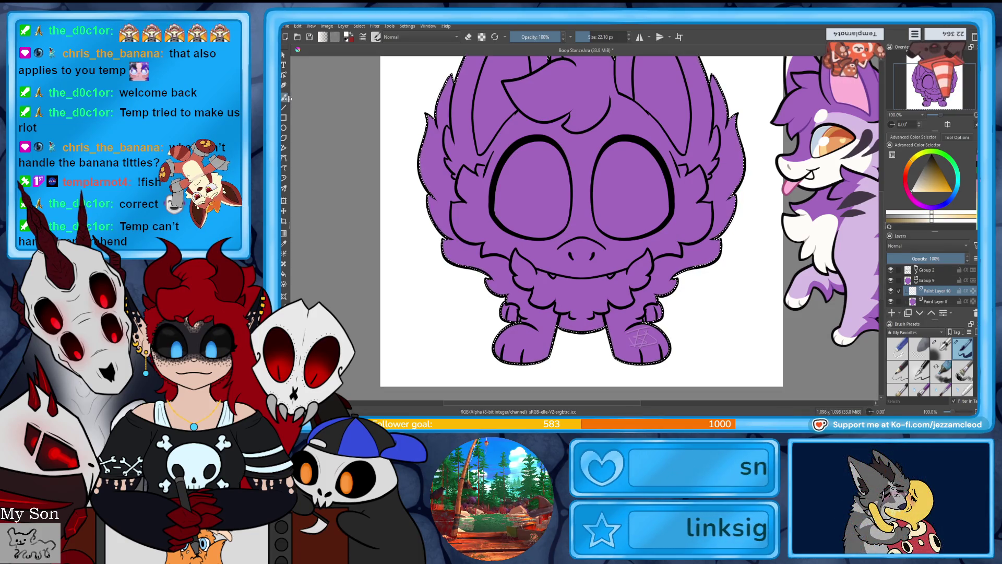
Step: Paint both feet white, then undo those strokes
{"action": "left_click_drag", "start_coordinate": [936, 122], "coordinate": [947, 126]}
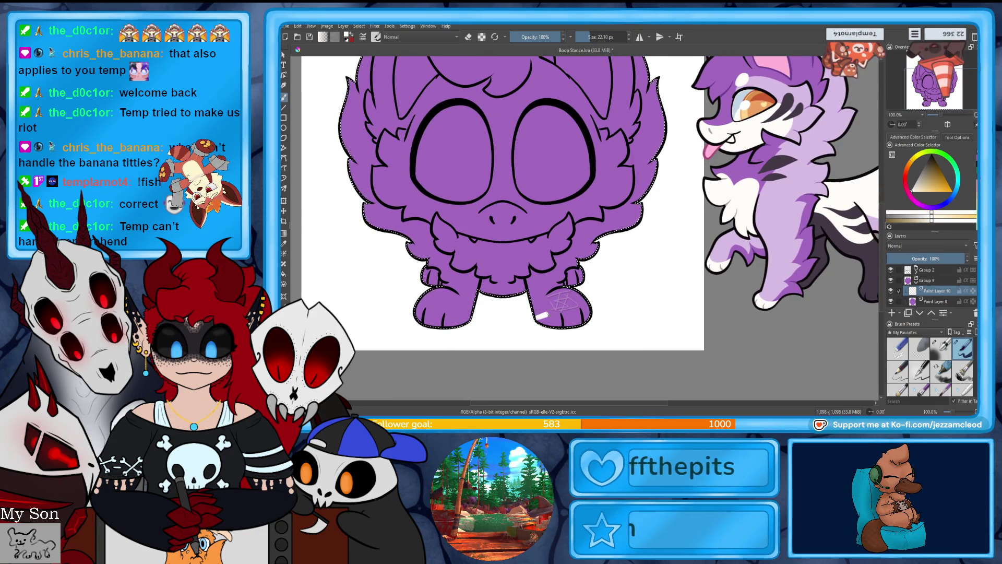
{"action": "mouse_move", "coordinate": [563, 298]}
{"action": "left_mouse_down"}
{"action": "mouse_move", "coordinate": [569, 313]}
{"action": "mouse_move", "coordinate": [554, 316]}
{"action": "mouse_move", "coordinate": [574, 319]}
{"action": "mouse_move", "coordinate": [548, 326]}
{"action": "left_mouse_up"}
{"action": "key", "text": "ctrl+z"}
{"action": "key", "text": "ctrl+z"}
{"action": "key", "text": "ctrl+z"}
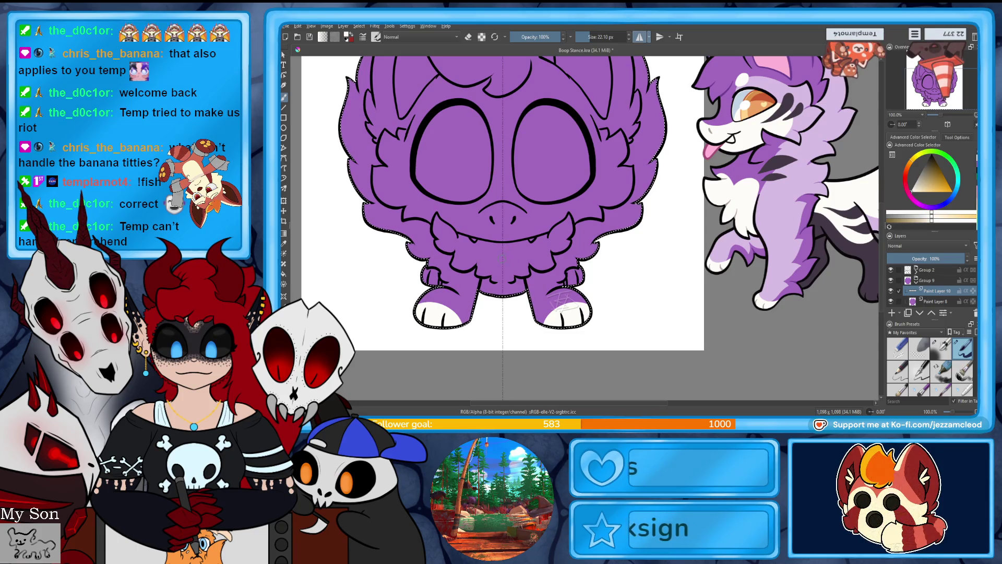
Step: Paint a white chest patch, extend it higher and touch up its edge
{"action": "mouse_move", "coordinate": [510, 275]}
{"action": "left_mouse_down"}
{"action": "mouse_move", "coordinate": [522, 282]}
{"action": "mouse_move", "coordinate": [501, 271]}
{"action": "left_mouse_up"}
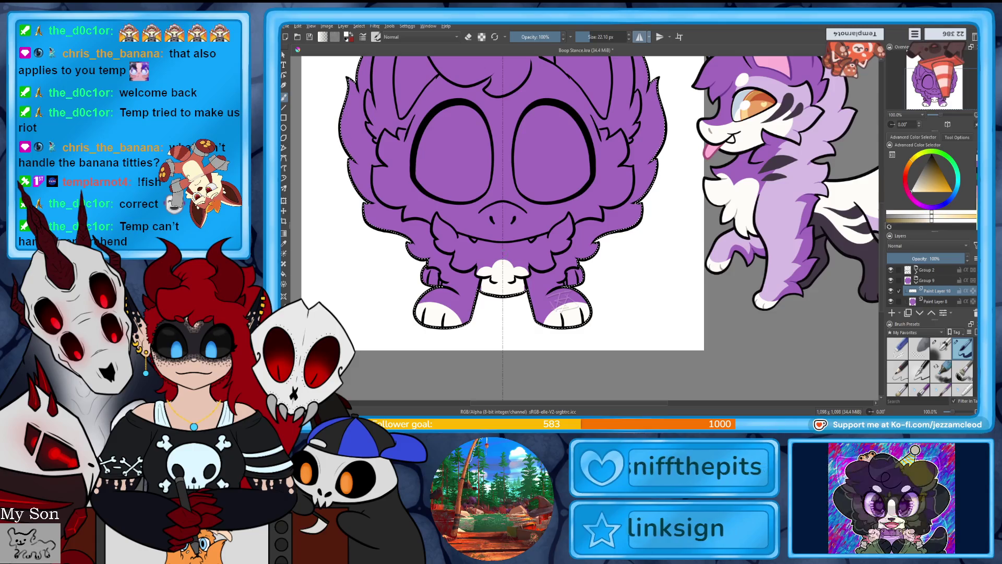
{"action": "left_click_drag", "start_coordinate": [501, 264], "coordinate": [503, 274]}
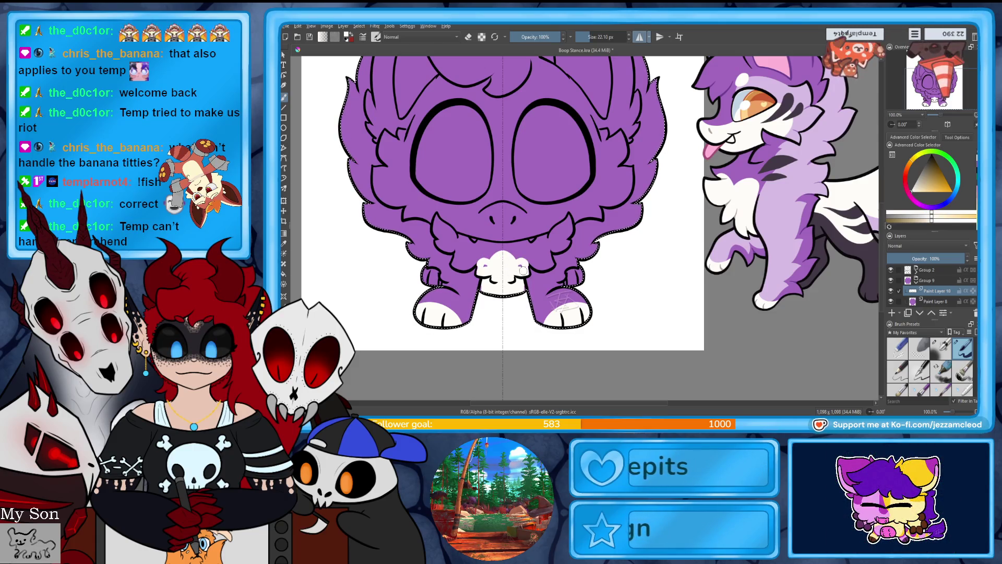
{"action": "left_click", "coordinate": [484, 271]}
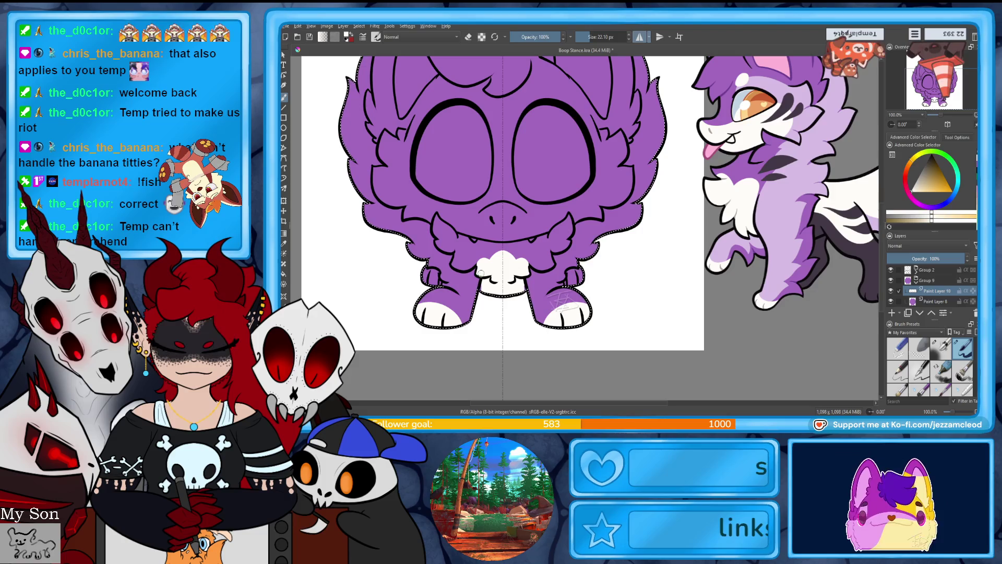
{"action": "mouse_move", "coordinate": [490, 292]}
{"action": "left_mouse_down"}
{"action": "mouse_move", "coordinate": [438, 293]}
{"action": "mouse_move", "coordinate": [428, 339]}
{"action": "mouse_move", "coordinate": [435, 398]}
{"action": "mouse_move", "coordinate": [454, 407]}
{"action": "left_mouse_up"}
Step: Paint and enlarge mirrored white tips inside both ears, toggling the eraser to clean edges
{"action": "mouse_move", "coordinate": [470, 235]}
{"action": "left_mouse_down"}
{"action": "mouse_move", "coordinate": [467, 208]}
{"action": "mouse_move", "coordinate": [496, 277]}
{"action": "left_mouse_up"}
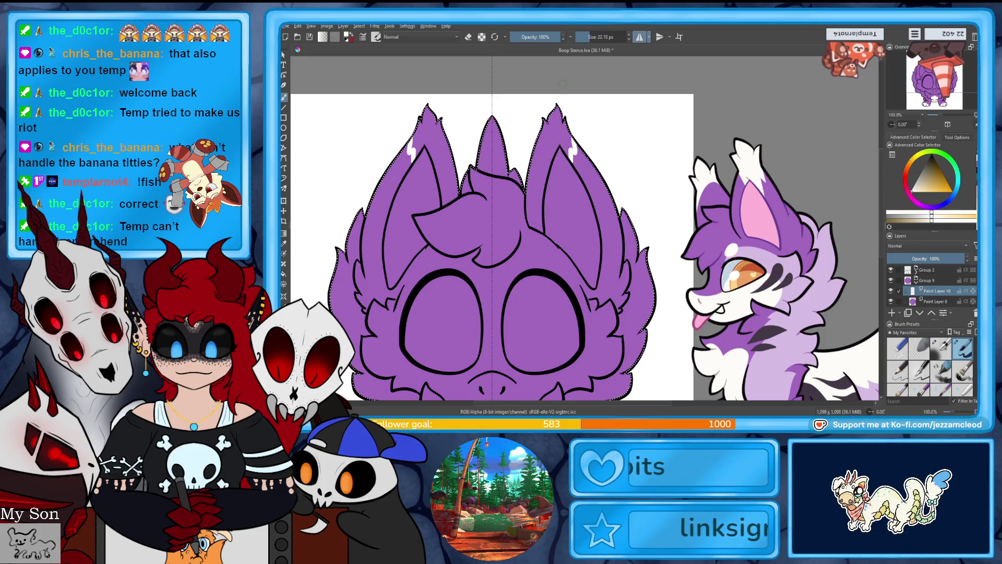
{"action": "left_click_drag", "start_coordinate": [429, 112], "coordinate": [437, 171]}
{"action": "left_click_drag", "start_coordinate": [552, 118], "coordinate": [545, 170]}
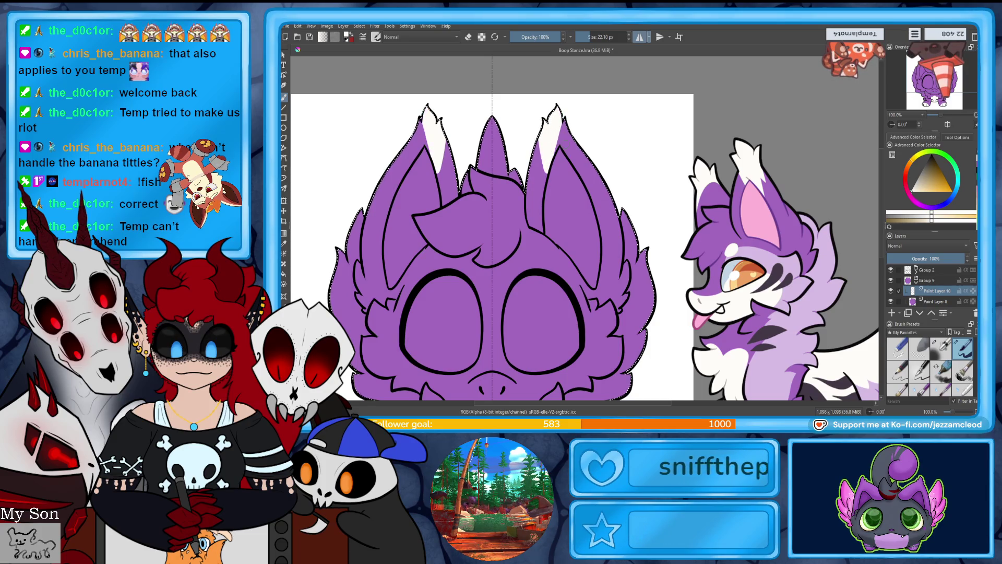
{"action": "left_click_drag", "start_coordinate": [412, 156], "coordinate": [436, 130]}
{"action": "left_click_drag", "start_coordinate": [572, 159], "coordinate": [558, 140]}
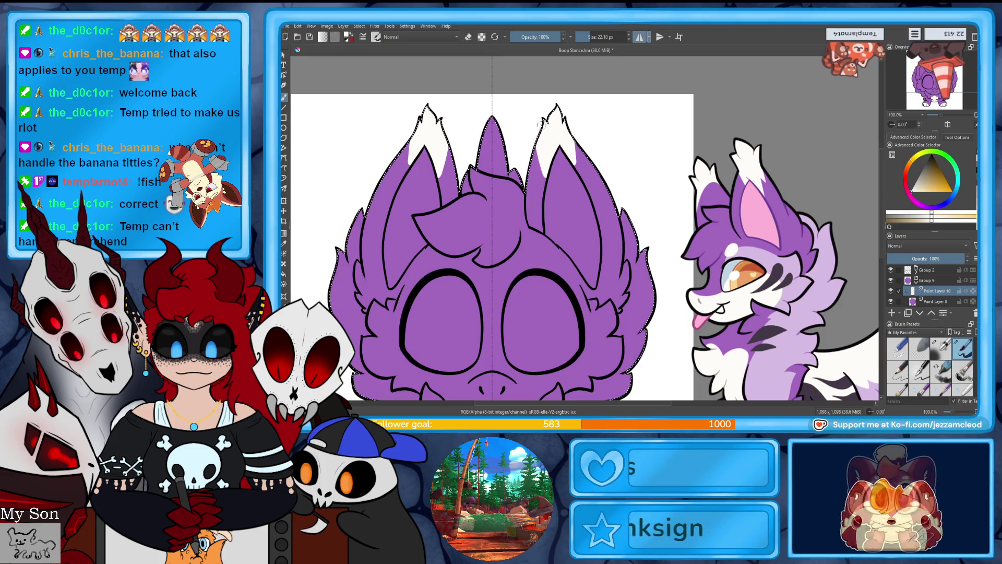
{"action": "key", "text": "e"}
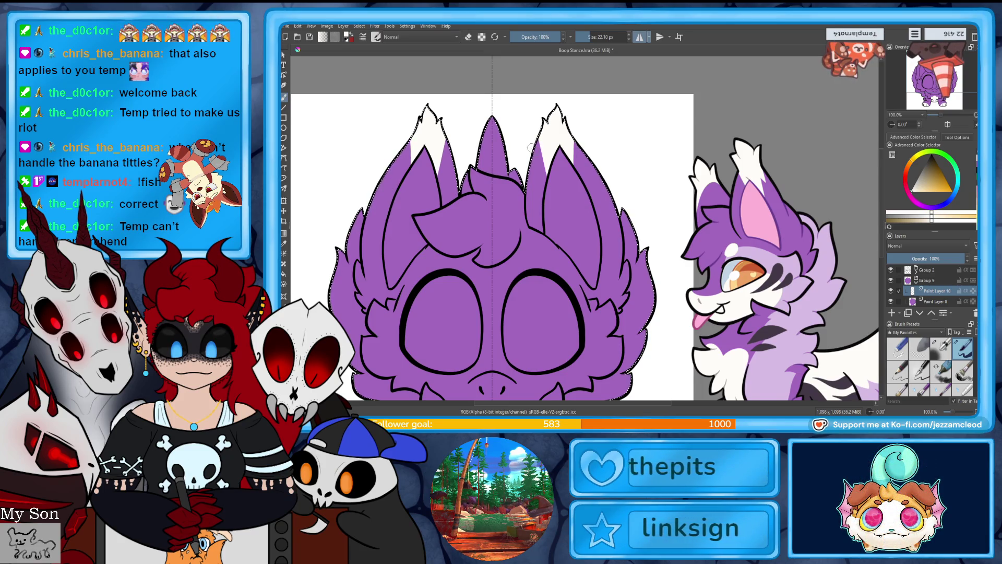
{"action": "key", "text": "e"}
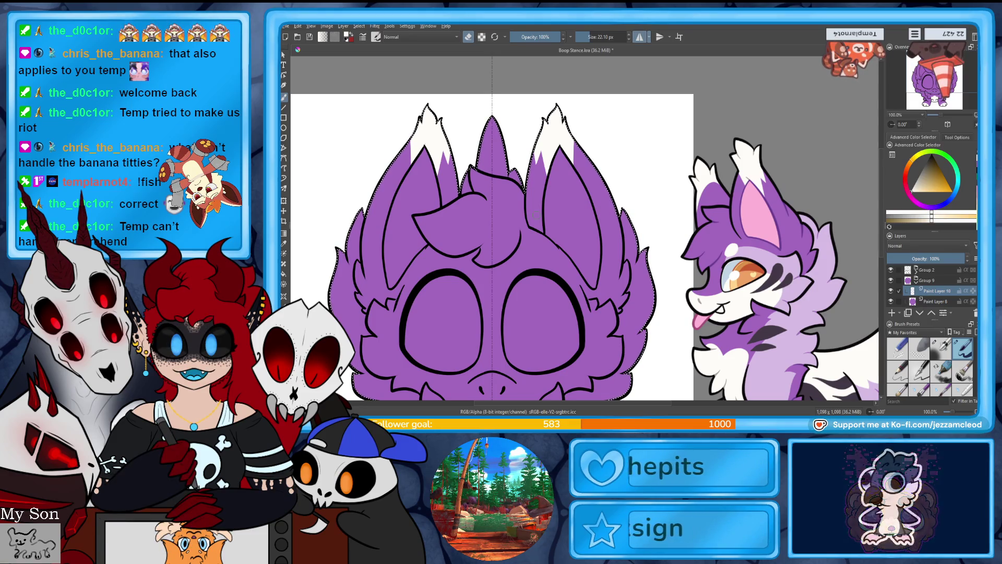
Step: Paint white brow marks on the face above the eyes
{"action": "scroll", "coordinate": [491, 229], "scroll_direction": "down", "scroll_amount": 3}
{"action": "scroll", "coordinate": [585, 230], "scroll_direction": "right", "scroll_amount": 5}
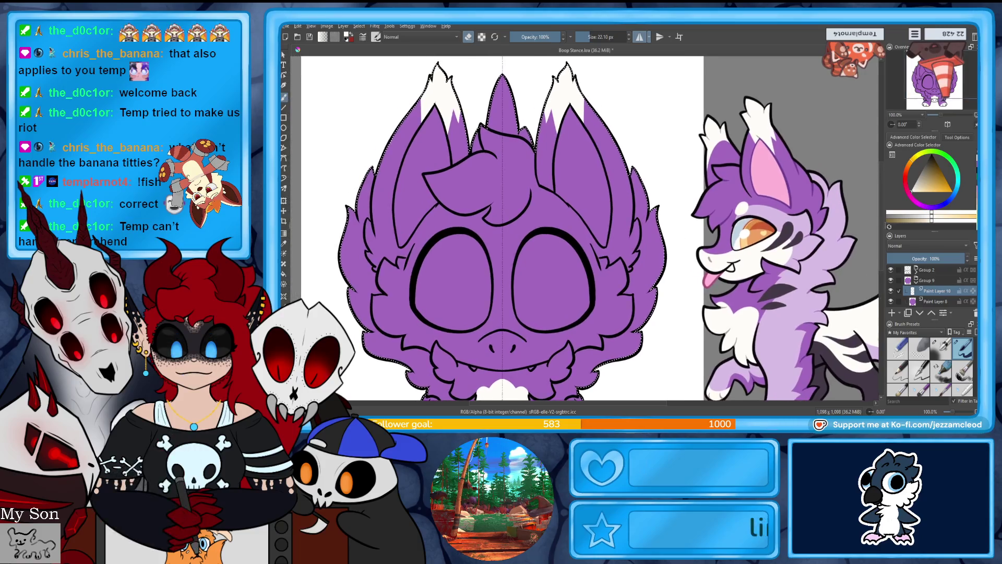
{"action": "scroll", "coordinate": [585, 229], "scroll_direction": "left", "scroll_amount": 5}
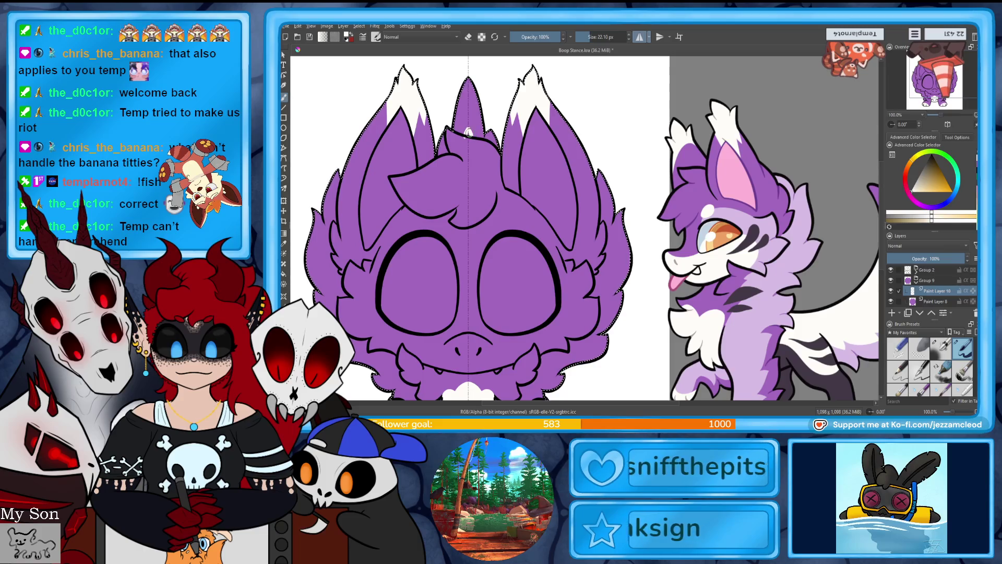
{"action": "key", "text": "e"}
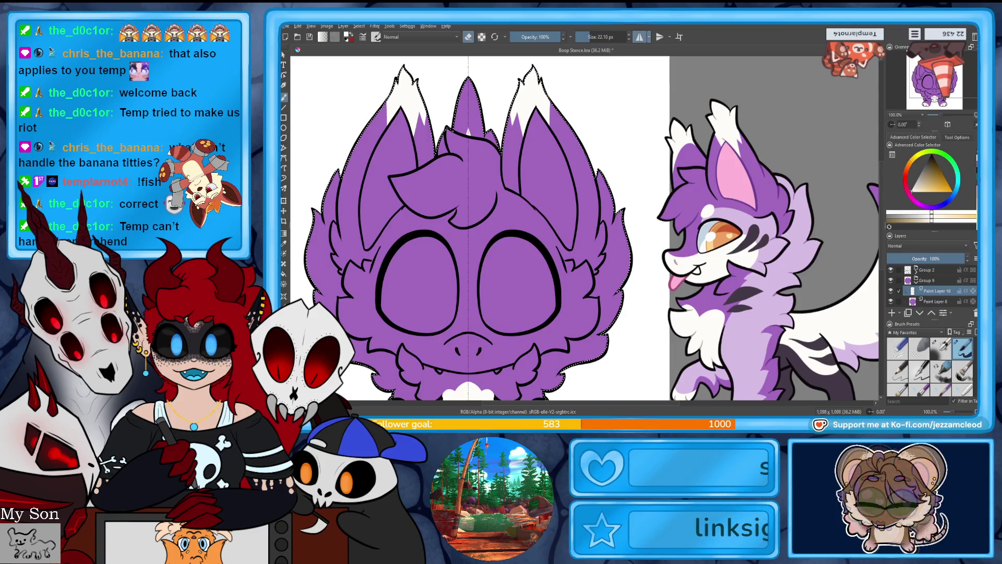
{"action": "scroll", "coordinate": [584, 229], "scroll_direction": "down", "scroll_amount": 3}
{"action": "scroll", "coordinate": [512, 230], "scroll_direction": "left", "scroll_amount": 1}
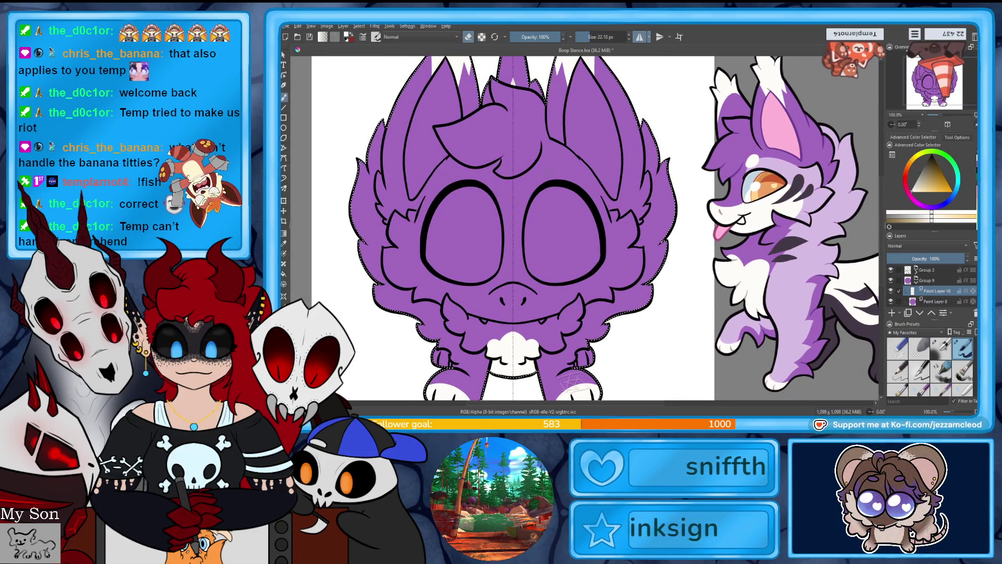
{"action": "mouse_move", "coordinate": [554, 160]}
{"action": "left_mouse_down"}
{"action": "mouse_move", "coordinate": [546, 178]}
{"action": "mouse_move", "coordinate": [556, 158]}
{"action": "left_mouse_up"}
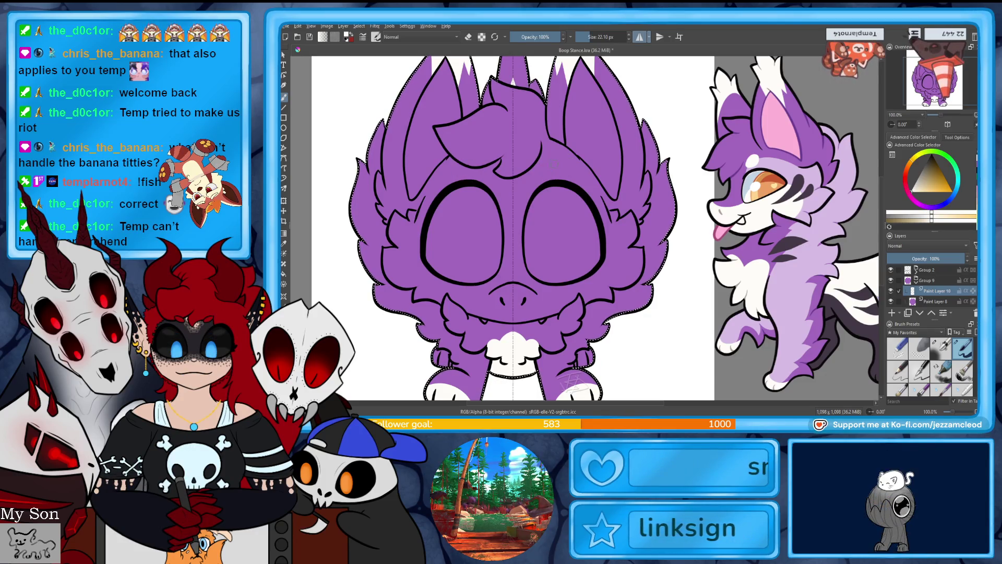
{"action": "left_click_drag", "start_coordinate": [554, 166], "coordinate": [557, 163]}
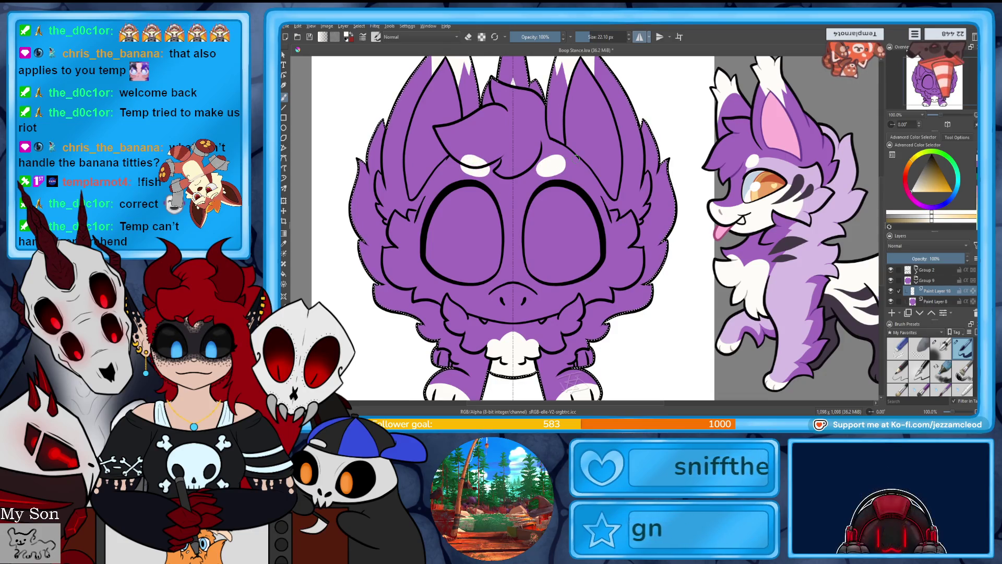
Step: Redo the brows as hollow white rings and add mirrored white cheek highlights
{"action": "key", "text": "ctrl+z"}
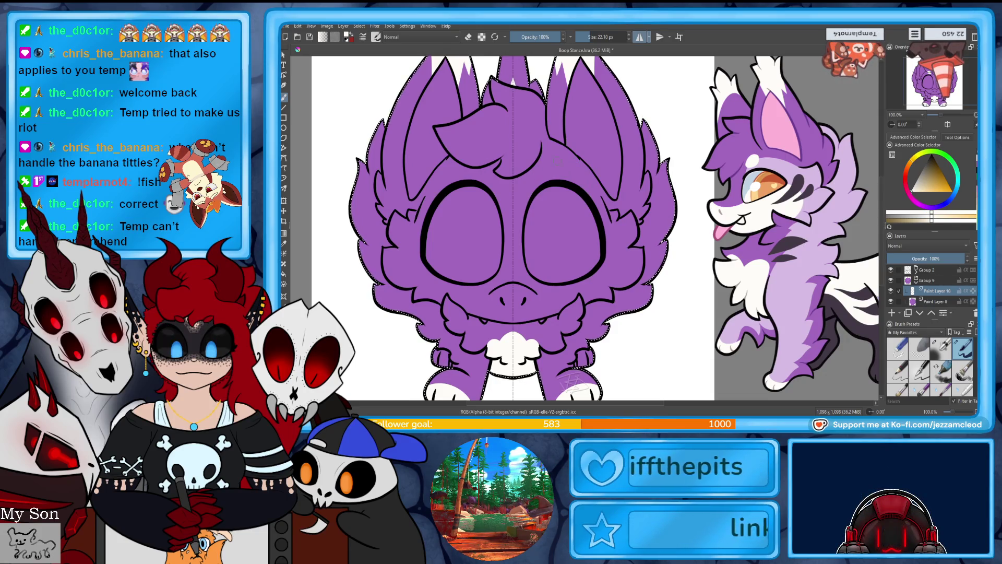
{"action": "left_click_drag", "start_coordinate": [546, 164], "coordinate": [561, 160]}
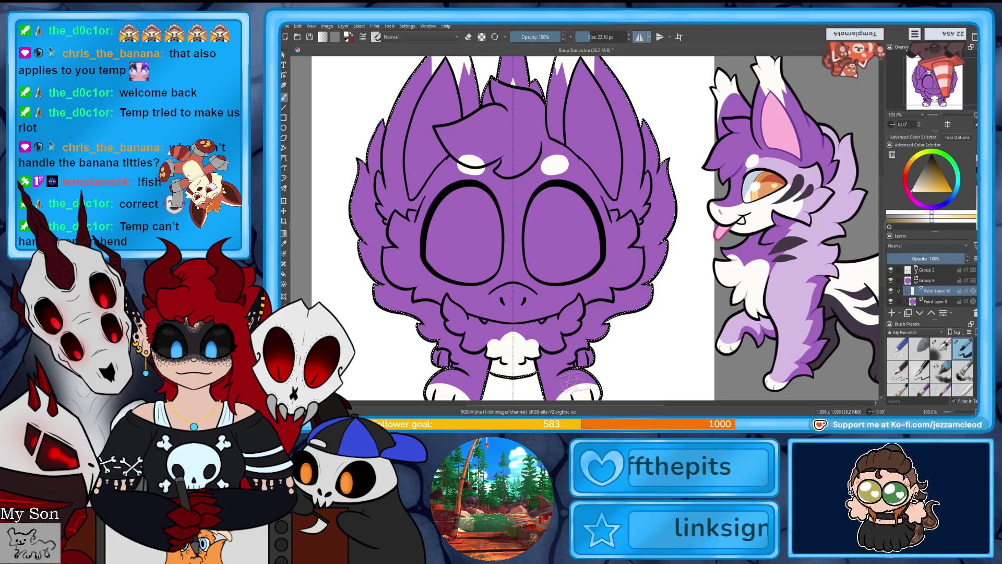
{"action": "mouse_move", "coordinate": [606, 257]}
{"action": "left_mouse_down"}
{"action": "mouse_move", "coordinate": [612, 282]}
{"action": "mouse_move", "coordinate": [598, 273]}
{"action": "mouse_move", "coordinate": [530, 295]}
{"action": "mouse_move", "coordinate": [522, 321]}
{"action": "mouse_move", "coordinate": [549, 312]}
{"action": "left_mouse_up"}
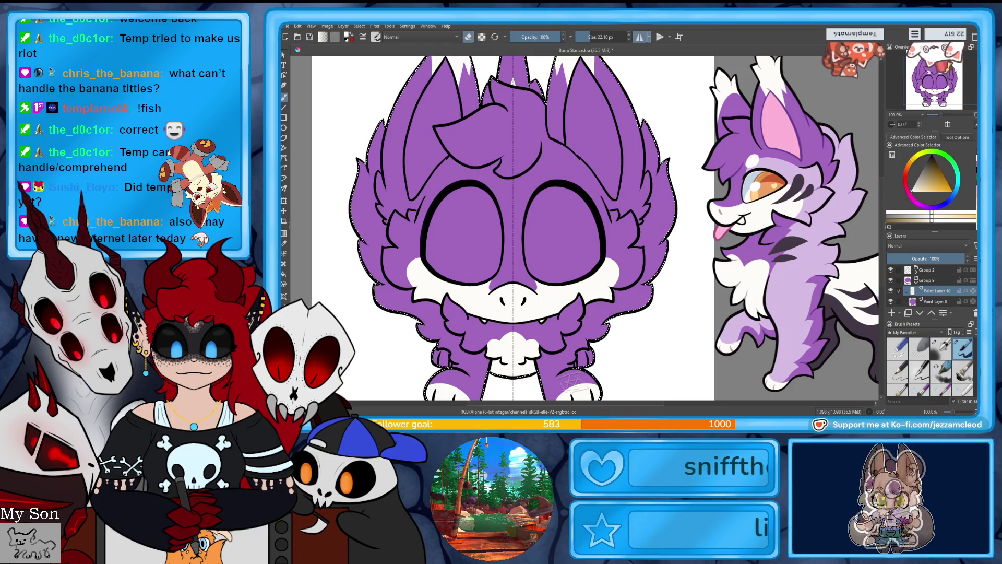
Step: Make the two brow marks solid round white spots and select Paint Layer 8
{"action": "left_click", "coordinate": [542, 166]}
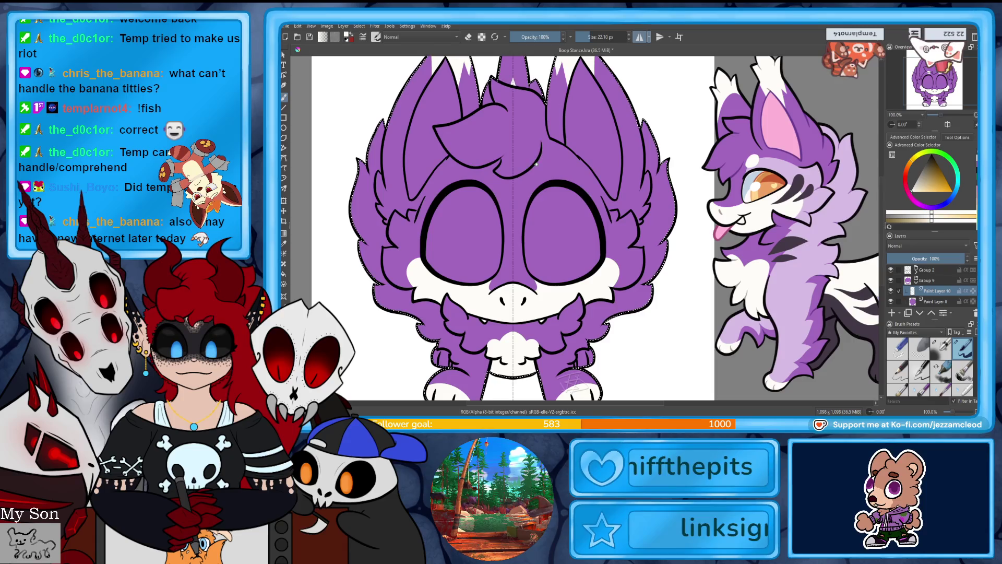
{"action": "left_click_drag", "start_coordinate": [531, 170], "coordinate": [542, 169]}
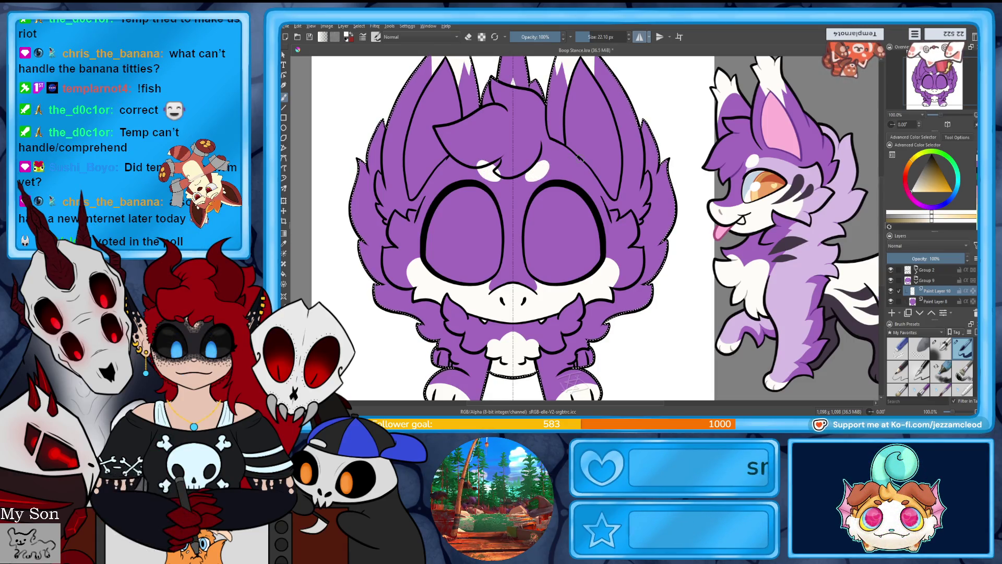
{"action": "left_click", "coordinate": [933, 301]}
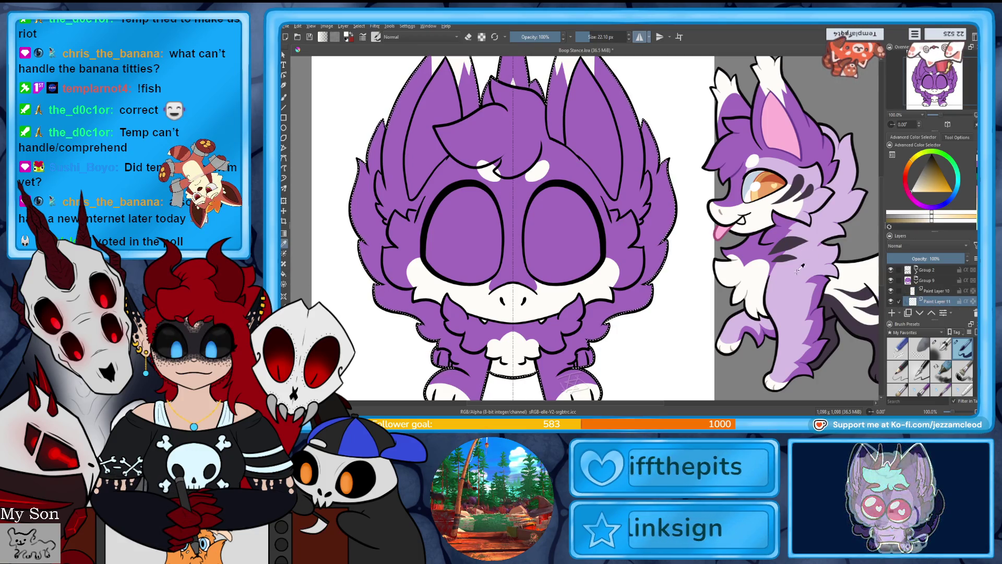
Step: Sample the face purple and paint light lavender strokes between the eyes and by the brow
{"action": "left_click", "coordinate": [566, 195]}
{"action": "left_click", "coordinate": [283, 98]}
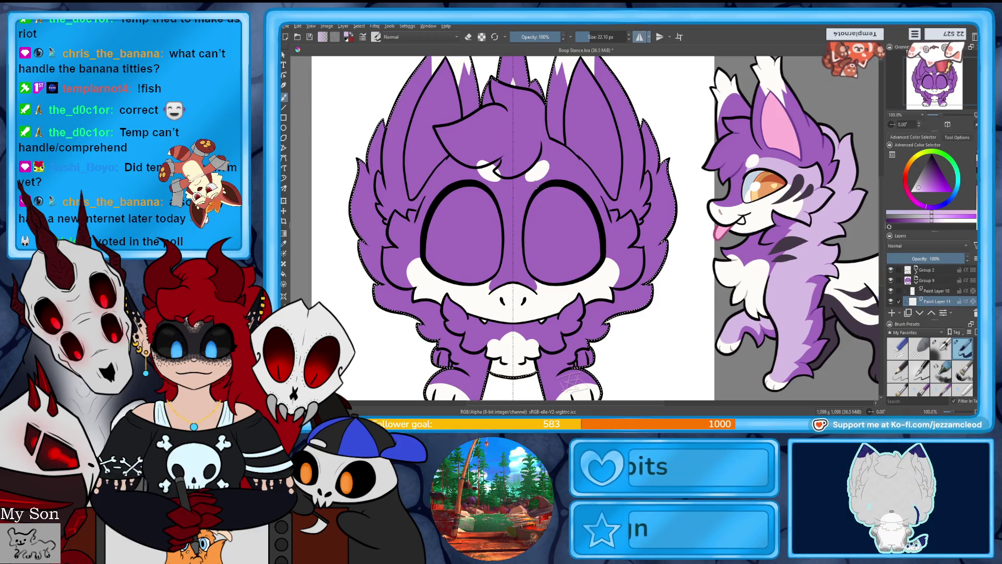
{"action": "left_click_drag", "start_coordinate": [494, 183], "coordinate": [502, 246]}
{"action": "left_click_drag", "start_coordinate": [533, 183], "coordinate": [524, 247]}
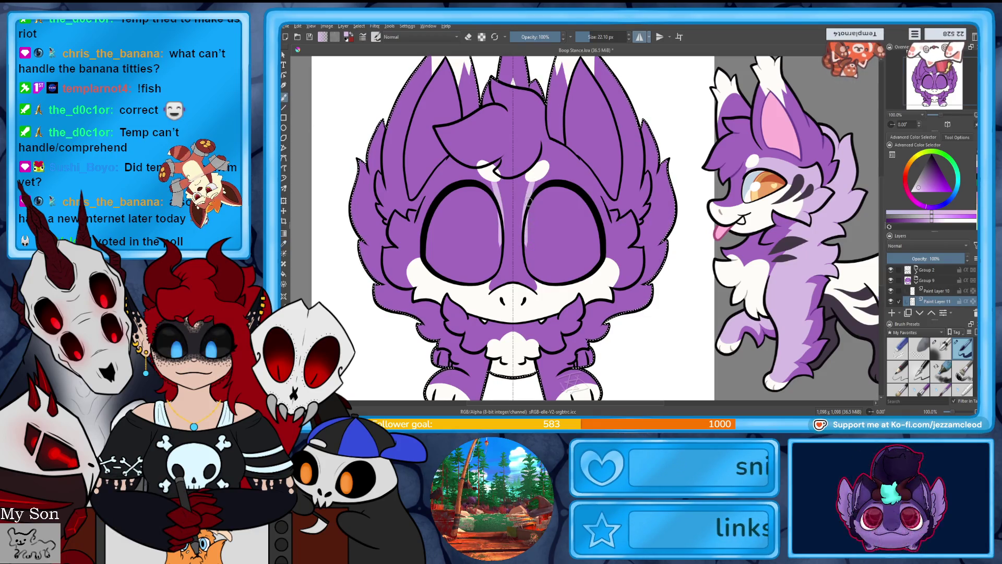
{"action": "key", "text": "ctrl+z"}
{"action": "key", "text": "ctrl+z"}
{"action": "key", "text": "ctrl+shift+z"}
{"action": "key", "text": "ctrl+shift+z"}
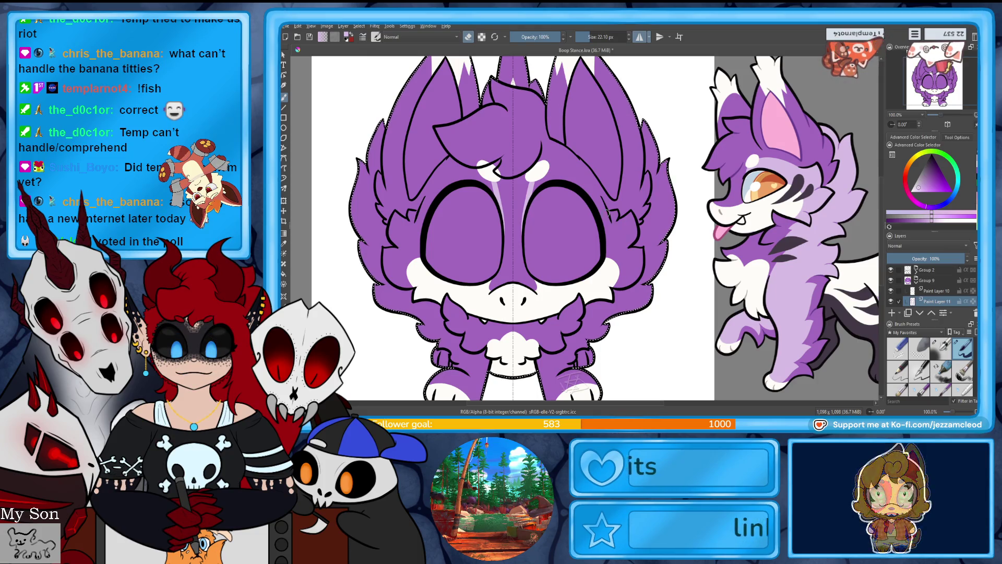
{"action": "mouse_move", "coordinate": [492, 166]}
{"action": "left_mouse_down"}
{"action": "mouse_move", "coordinate": [499, 171]}
{"action": "mouse_move", "coordinate": [434, 192]}
{"action": "mouse_move", "coordinate": [420, 217]}
{"action": "left_mouse_up"}
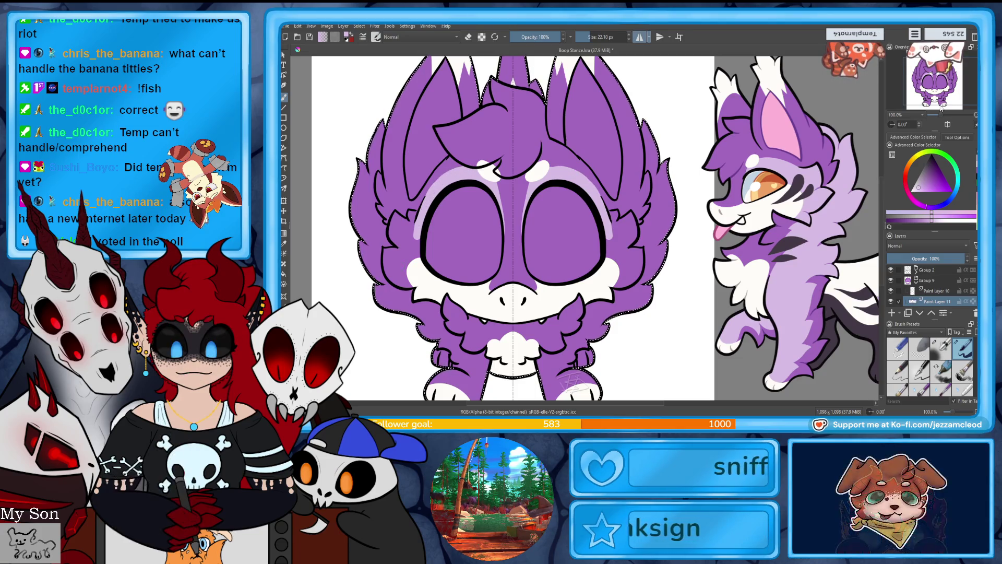
Step: On the flipped canvas, erase stray shading above the left eye
{"action": "key", "text": "m"}
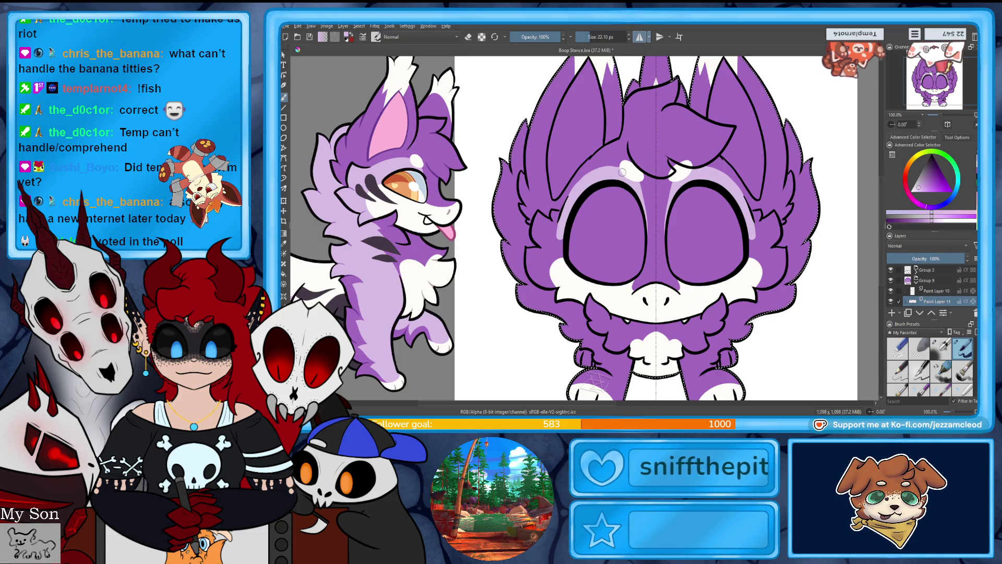
{"action": "key", "text": "e"}
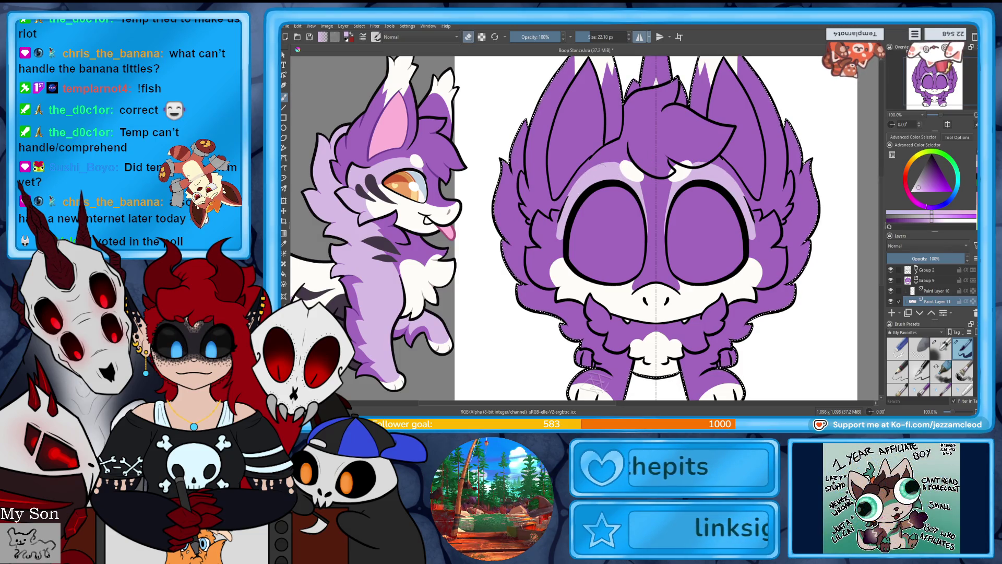
{"action": "left_click_drag", "start_coordinate": [595, 162], "coordinate": [623, 171]}
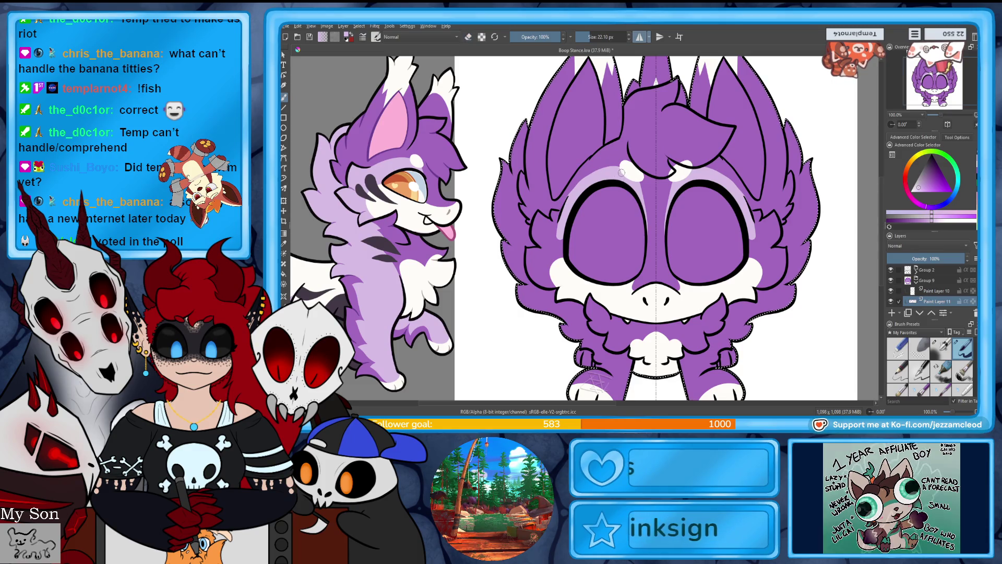
{"action": "key", "text": "e"}
{"action": "key", "text": "e"}
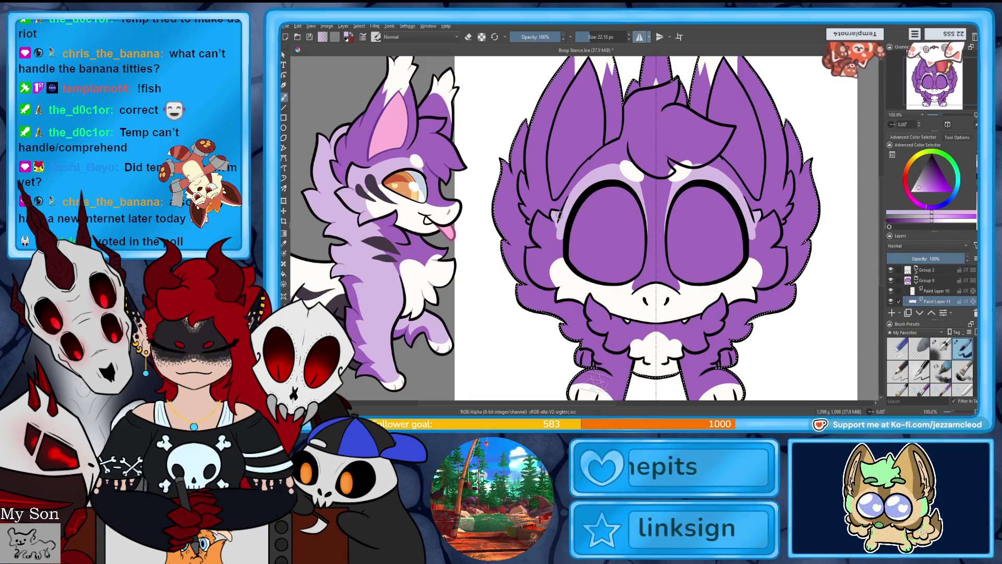
{"action": "key", "text": "m"}
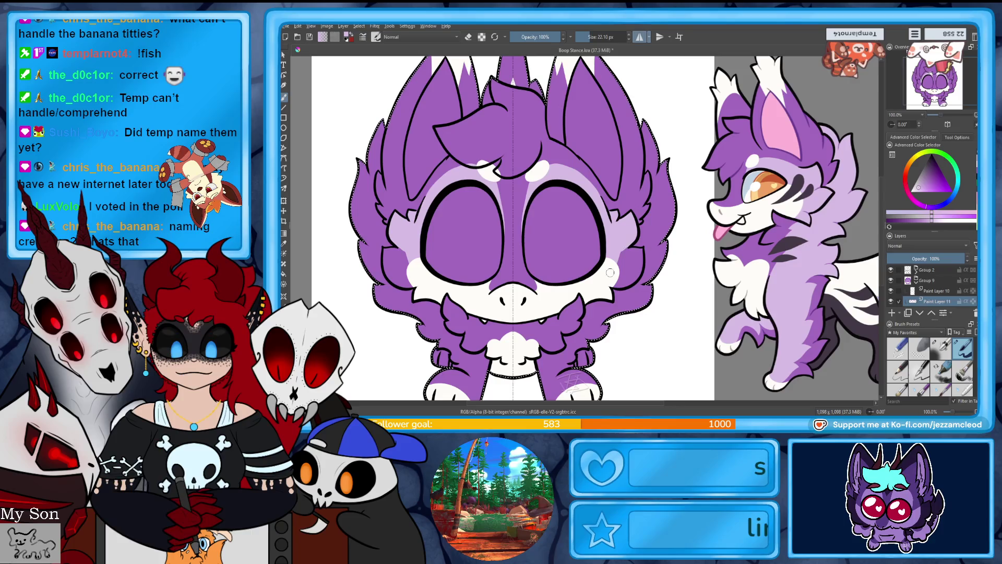
Step: Add lavender shading on the right cheek fluff and the creature's leg
{"action": "left_click_drag", "start_coordinate": [638, 249], "coordinate": [639, 258]}
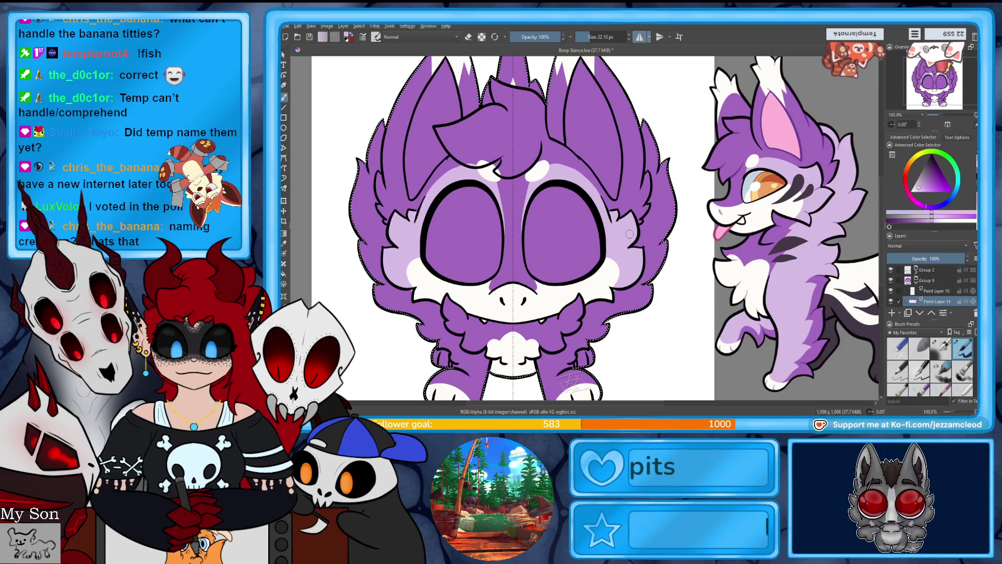
{"action": "left_click_drag", "start_coordinate": [573, 392], "coordinate": [571, 386]}
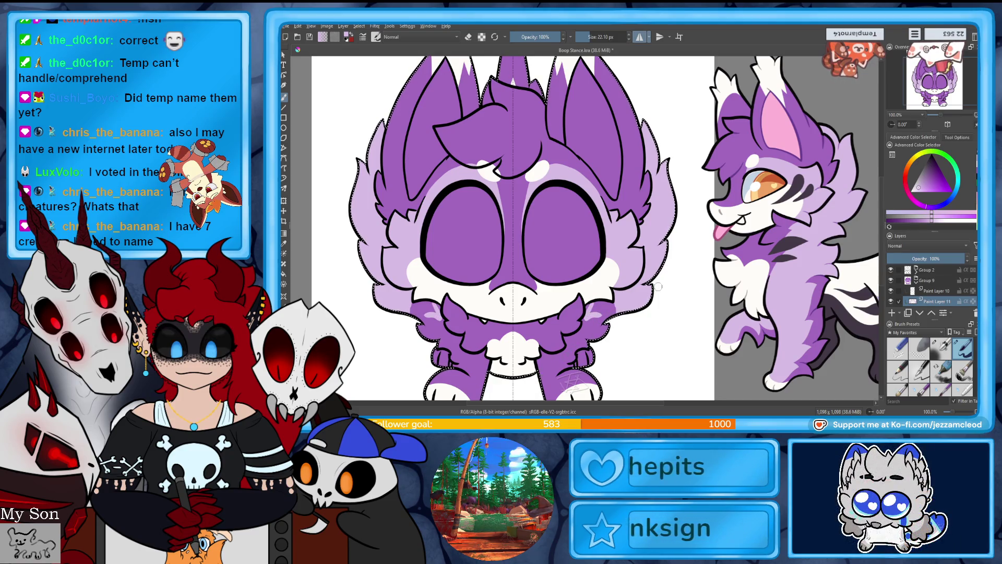
{"action": "left_click_drag", "start_coordinate": [870, 167], "coordinate": [897, 125]}
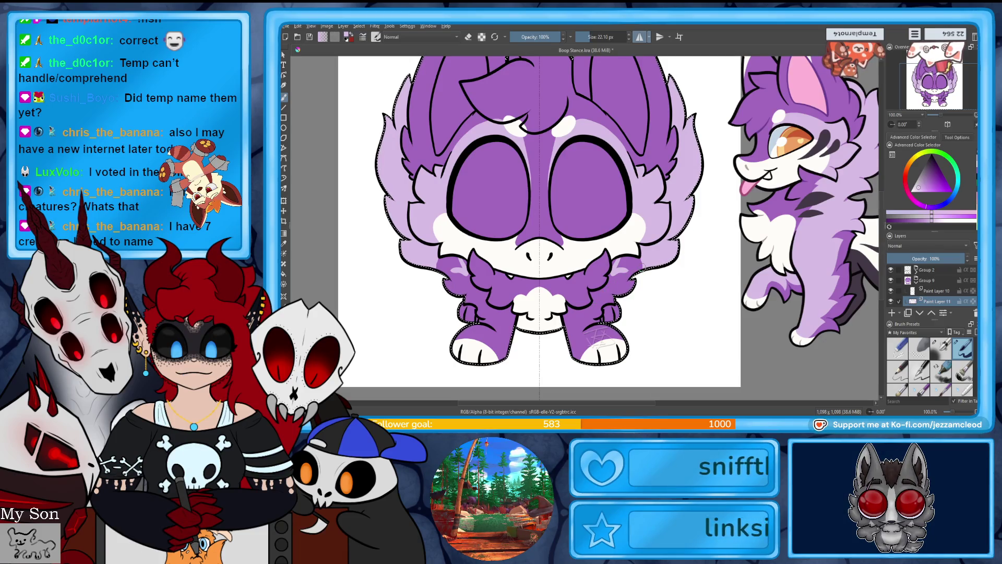
{"action": "mouse_move", "coordinate": [610, 299]}
{"action": "left_mouse_down"}
{"action": "mouse_move", "coordinate": [596, 324]}
{"action": "mouse_move", "coordinate": [567, 333]}
{"action": "left_mouse_up"}
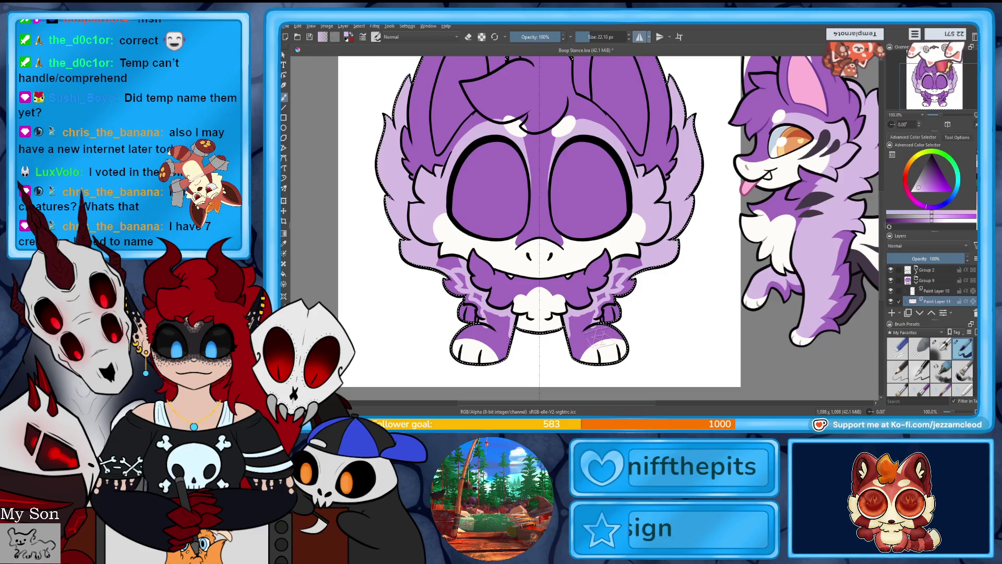
{"action": "left_click_drag", "start_coordinate": [638, 261], "coordinate": [642, 264]}
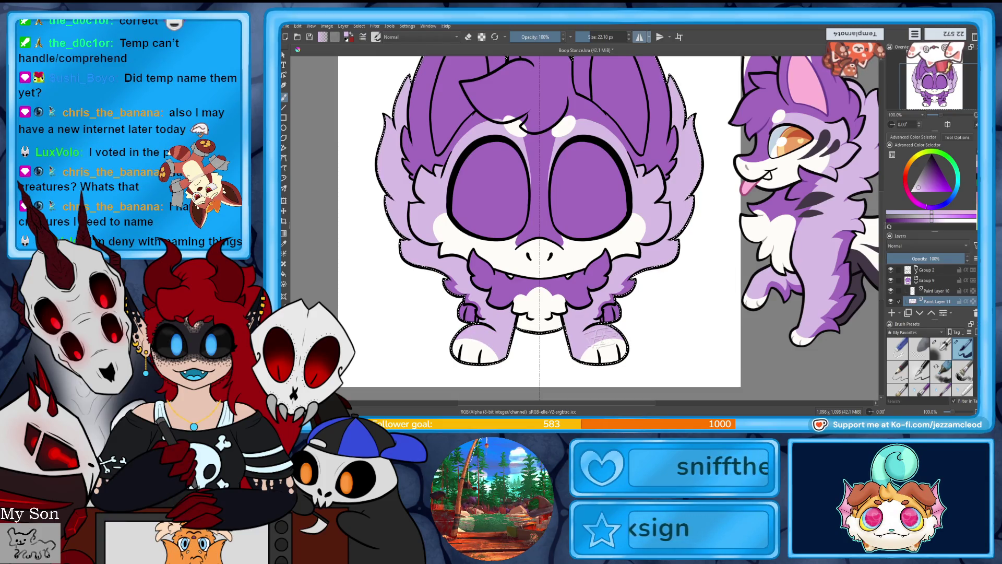
Step: Erase around the snout and right cheek, then sample the dark leg colour from the reference
{"action": "scroll", "coordinate": [628, 285], "scroll_direction": "up", "scroll_amount": 3}
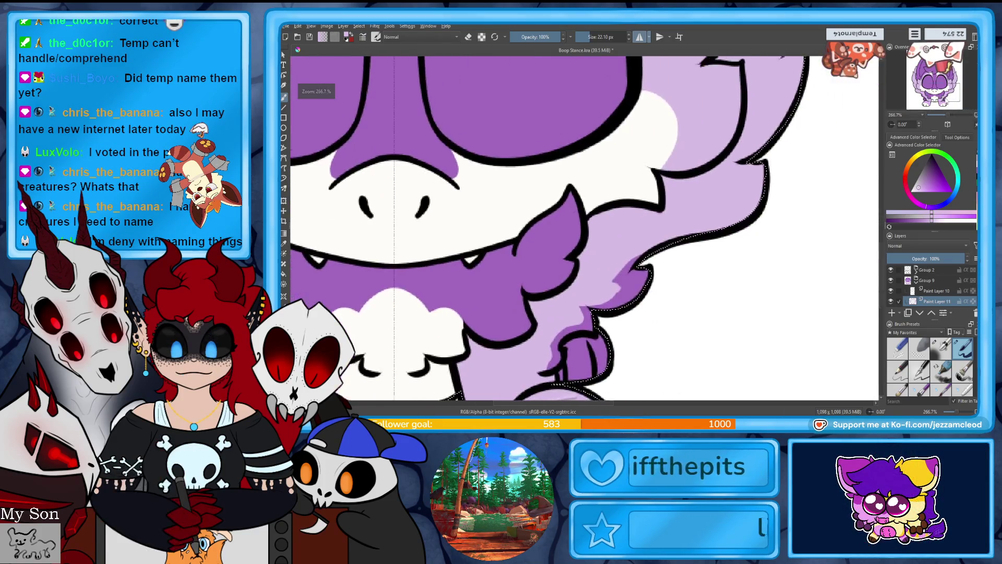
{"action": "left_click_drag", "start_coordinate": [710, 163], "coordinate": [718, 116]}
{"action": "key", "text": "e"}
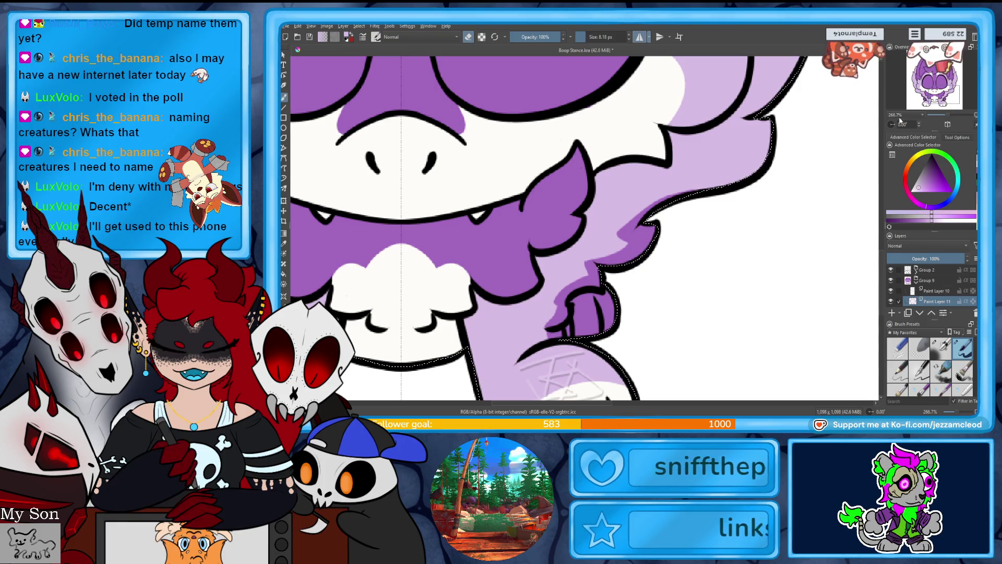
{"action": "mouse_move", "coordinate": [948, 115]}
{"action": "left_mouse_down"}
{"action": "mouse_move", "coordinate": [939, 116]}
{"action": "mouse_move", "coordinate": [946, 122]}
{"action": "mouse_move", "coordinate": [957, 92]}
{"action": "left_mouse_up"}
{"action": "left_click", "coordinate": [284, 243]}
{"action": "left_click", "coordinate": [784, 285]}
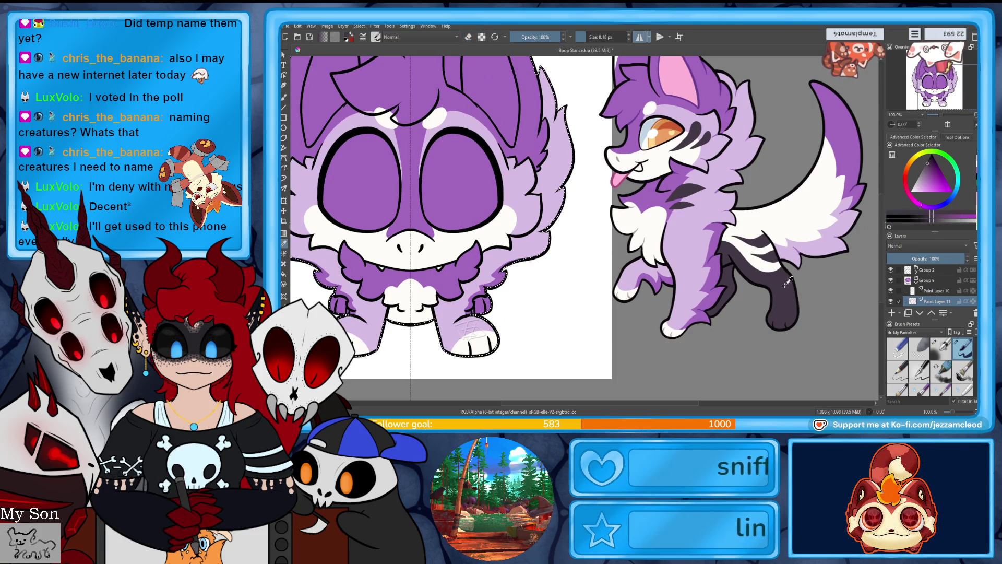
Step: Expand Group 2 in the Layers docker and select Paint Layer 4
{"action": "key", "text": "b"}
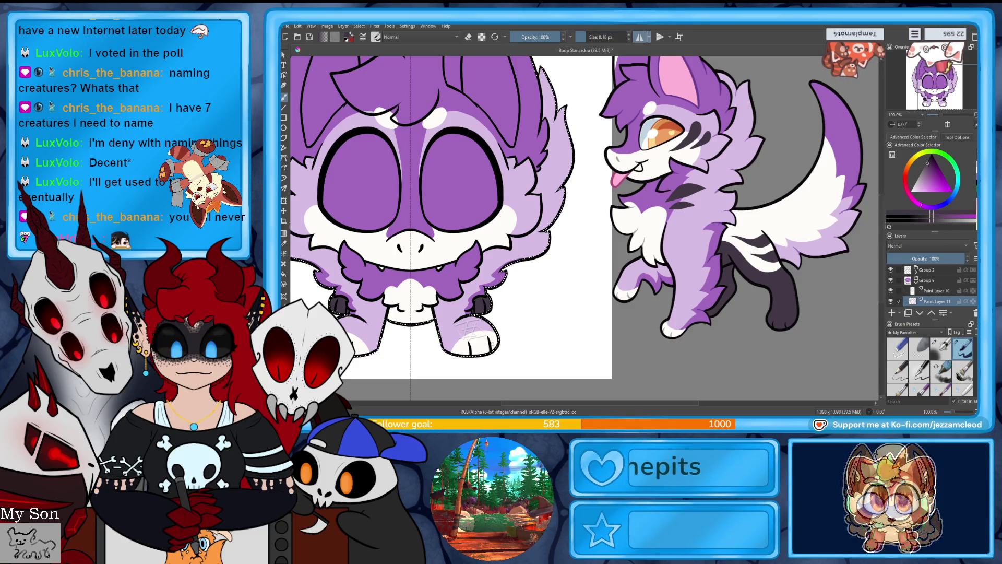
{"action": "left_click", "coordinate": [916, 270]}
{"action": "left_click", "coordinate": [891, 281]}
{"action": "left_click", "coordinate": [891, 280]}
{"action": "left_click", "coordinate": [892, 291]}
{"action": "left_click", "coordinate": [892, 291]}
{"action": "left_click", "coordinate": [934, 301]}
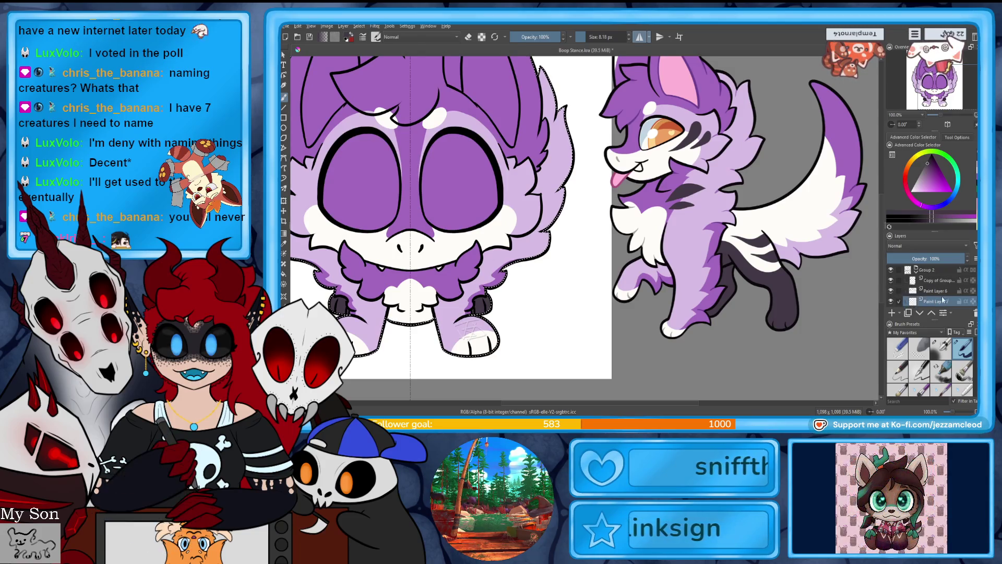
{"action": "scroll", "coordinate": [929, 285], "scroll_direction": "down", "scroll_amount": 1}
{"action": "left_click", "coordinate": [891, 286]}
{"action": "left_click", "coordinate": [891, 286]}
{"action": "left_click", "coordinate": [891, 297]}
{"action": "left_click", "coordinate": [891, 297]}
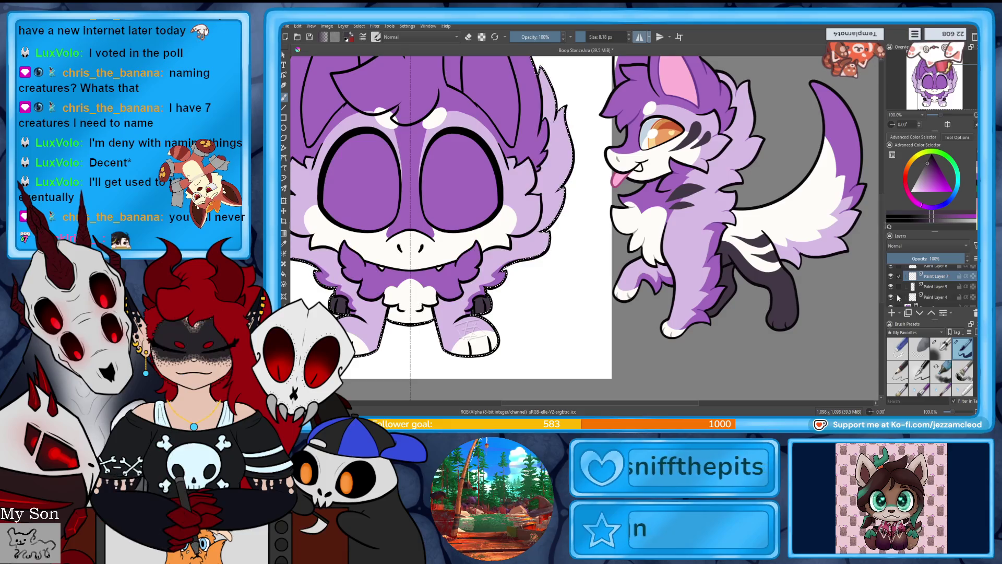
{"action": "left_click", "coordinate": [934, 296]}
Step: Set a 10 px brush with black colour, then sample the leg lavender on Paint Layer 11
{"action": "left_click", "coordinate": [605, 37]}
{"action": "type", "text": "10"}
{"action": "key", "text": "Return"}
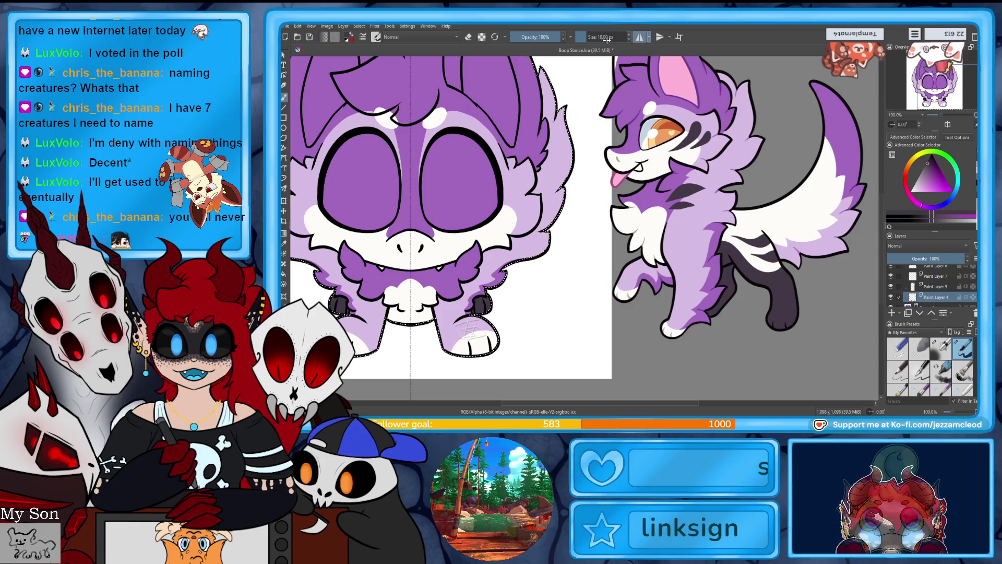
{"action": "key", "text": "e"}
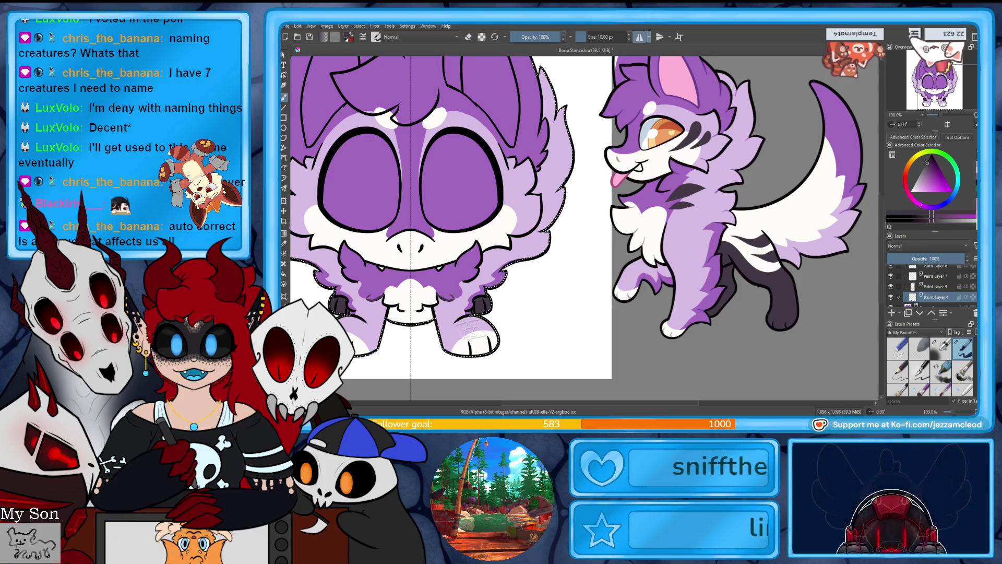
{"action": "left_click", "coordinate": [930, 181]}
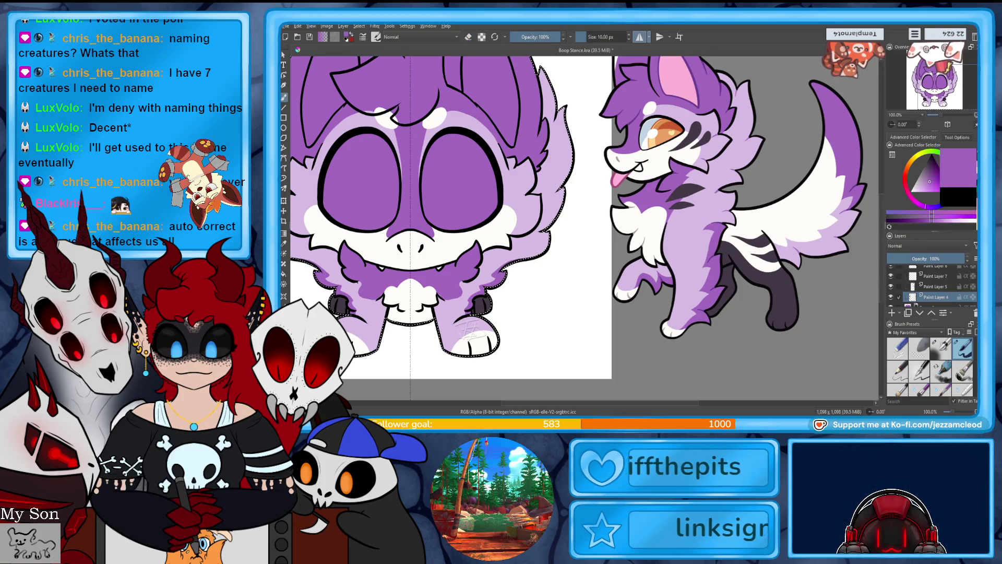
{"action": "key", "text": "d"}
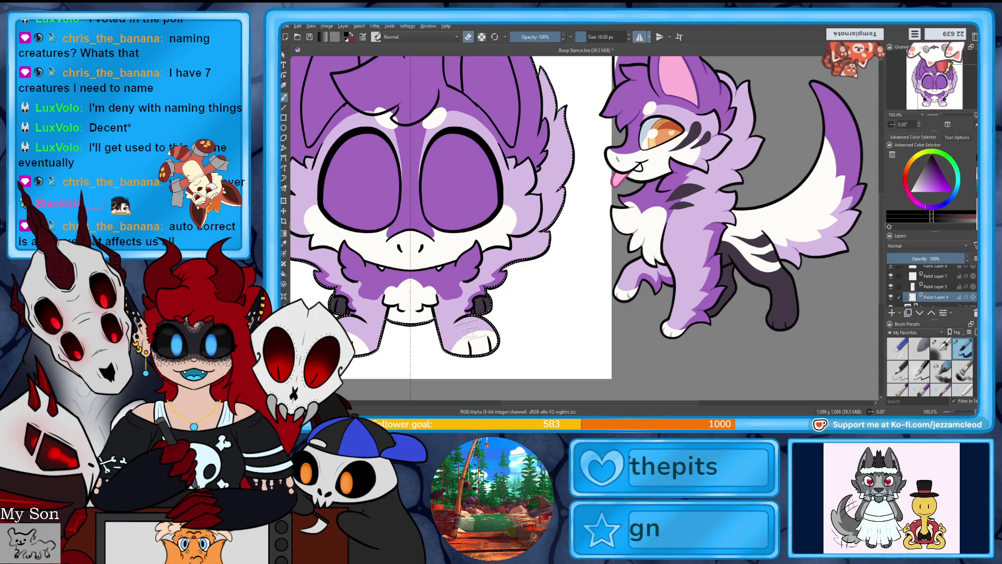
{"action": "left_click", "coordinate": [934, 279]}
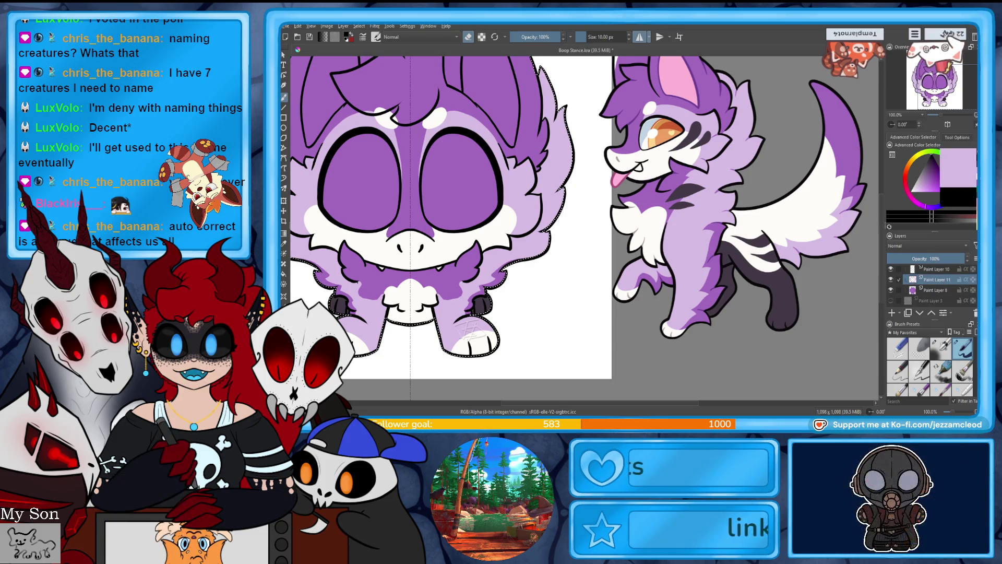
{"action": "left_click", "coordinate": [445, 320], "text": "ctrl"}
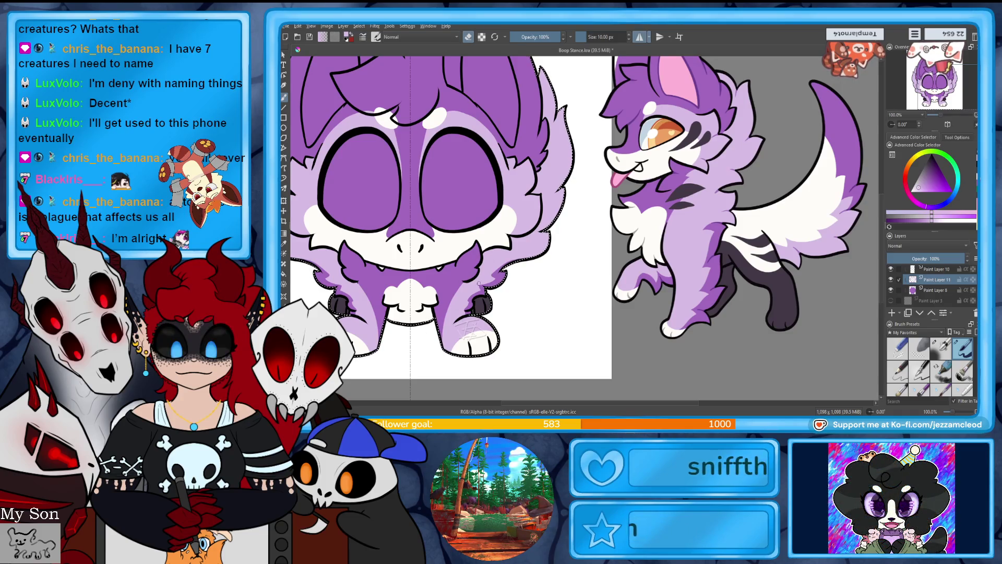
Step: Shade the left leg lavender, then paint short dark markings near the paws on a new layer
{"action": "left_click_drag", "start_coordinate": [447, 297], "coordinate": [443, 322]}
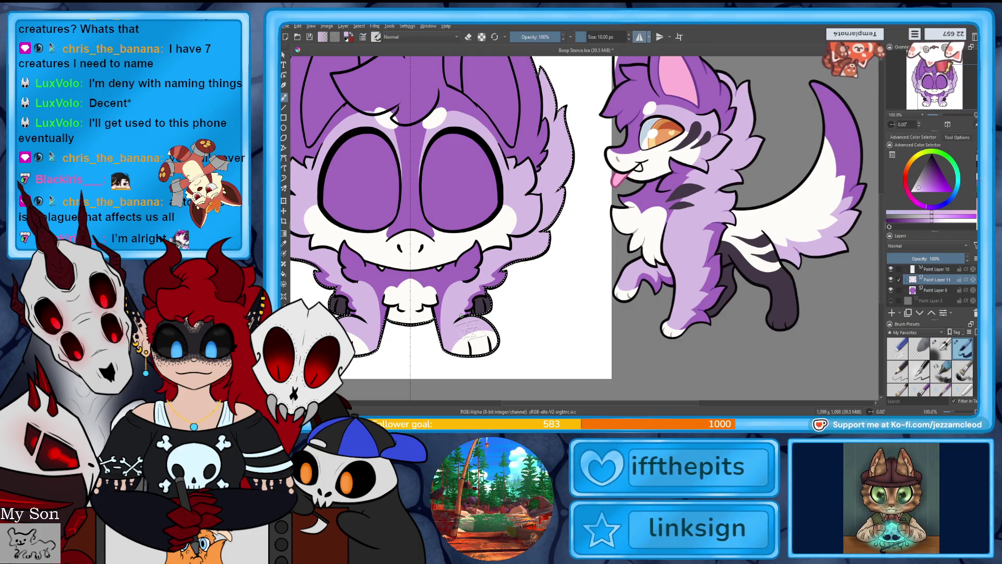
{"action": "key", "text": "Insert"}
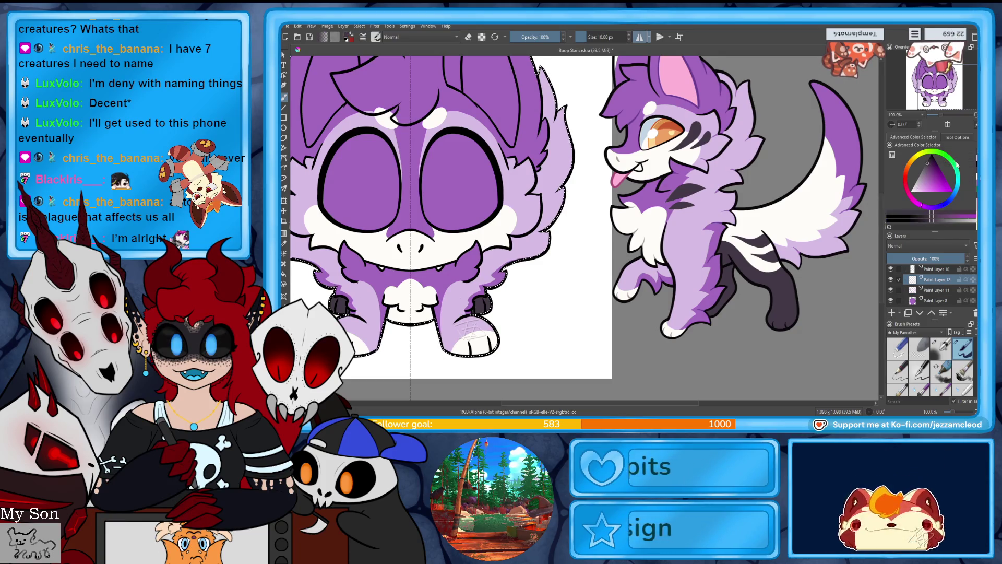
{"action": "left_click_drag", "start_coordinate": [355, 285], "coordinate": [371, 285]}
{"action": "left_click_drag", "start_coordinate": [449, 285], "coordinate": [467, 287]}
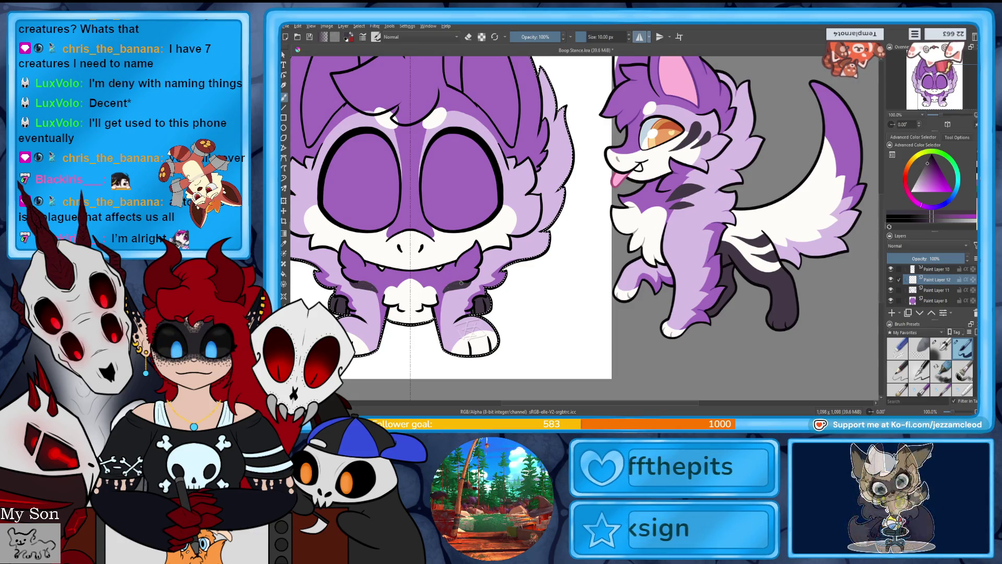
{"action": "left_click_drag", "start_coordinate": [443, 286], "coordinate": [467, 291]}
{"action": "key", "text": "e"}
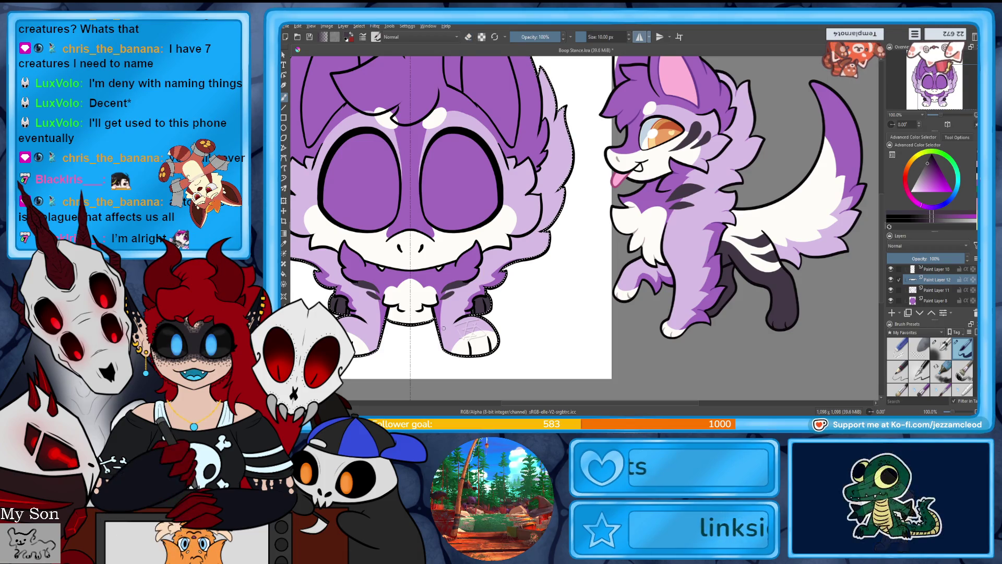
Step: Move Paint Layer 12 above Paint Layer 10 in the Layers docker
{"action": "scroll", "coordinate": [584, 228], "scroll_direction": "up", "scroll_amount": 2}
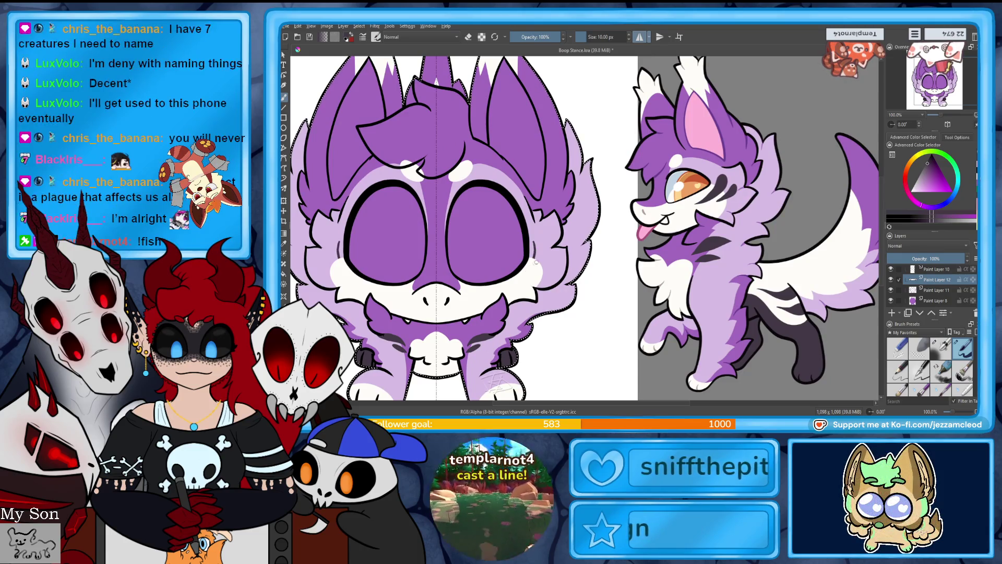
{"action": "scroll", "coordinate": [946, 296], "scroll_direction": "up", "scroll_amount": 2}
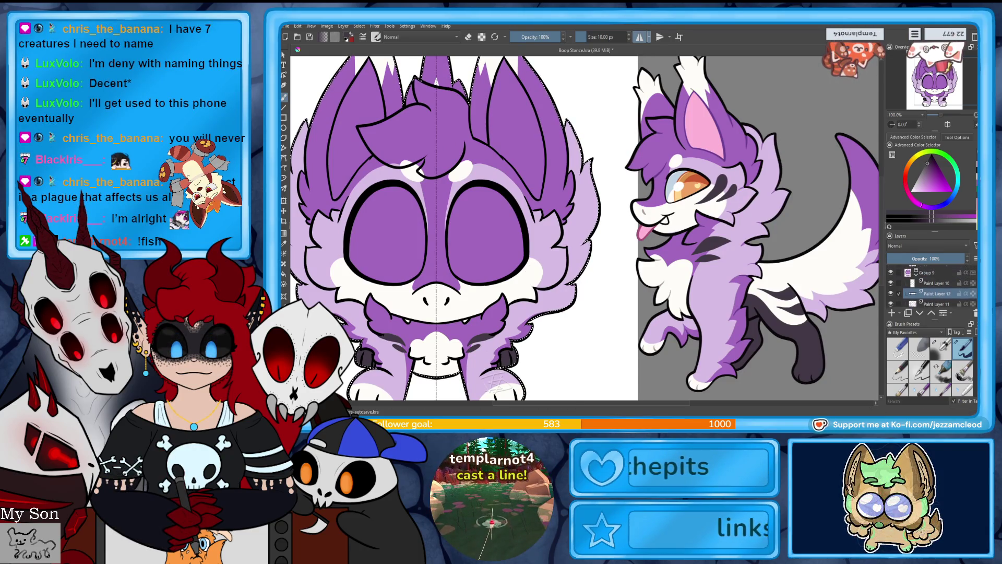
{"action": "left_click_drag", "start_coordinate": [946, 295], "coordinate": [946, 287]}
{"action": "scroll", "coordinate": [940, 287], "scroll_direction": "down", "scroll_amount": 1}
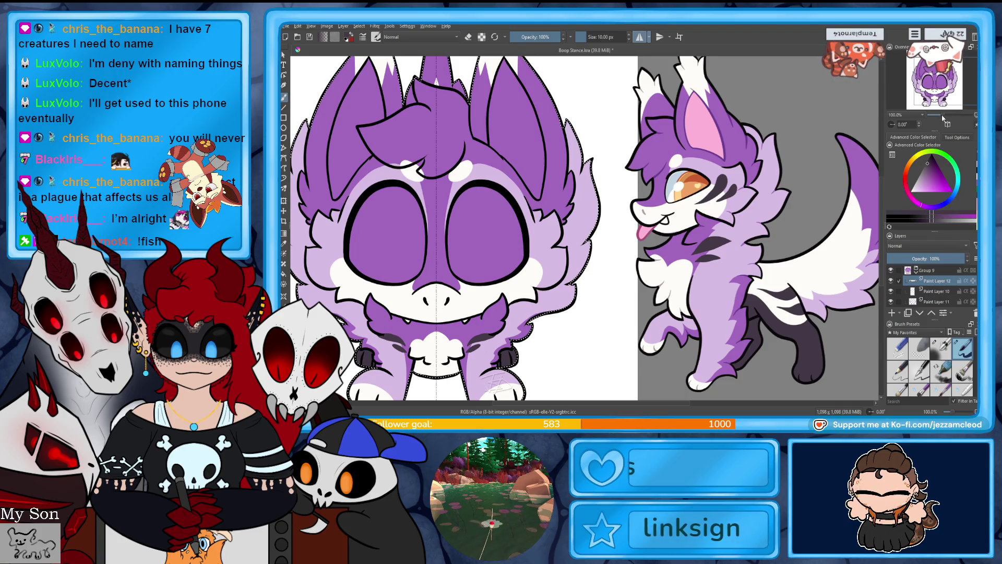
Step: At 200% zoom, outline and fill a curved dark cheek marking, then zoom back out
{"action": "left_click", "coordinate": [942, 116]}
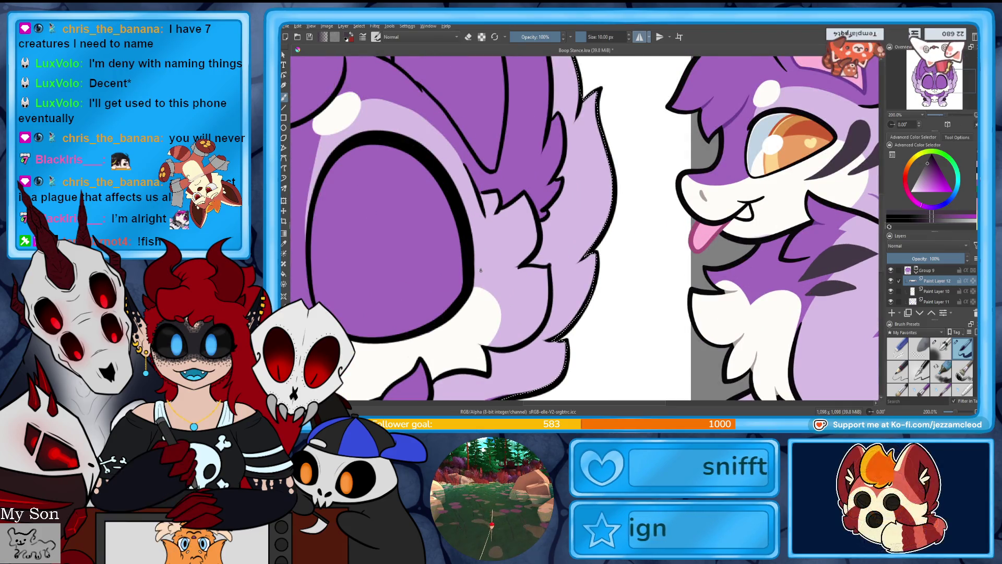
{"action": "left_click_drag", "start_coordinate": [445, 332], "coordinate": [470, 322]}
{"action": "mouse_move", "coordinate": [504, 259]}
{"action": "left_mouse_down"}
{"action": "mouse_move", "coordinate": [481, 266]}
{"action": "mouse_move", "coordinate": [477, 301]}
{"action": "mouse_move", "coordinate": [456, 327]}
{"action": "left_mouse_up"}
{"action": "mouse_move", "coordinate": [502, 266]}
{"action": "left_mouse_down"}
{"action": "mouse_move", "coordinate": [480, 307]}
{"action": "mouse_move", "coordinate": [488, 265]}
{"action": "mouse_move", "coordinate": [492, 281]}
{"action": "left_mouse_up"}
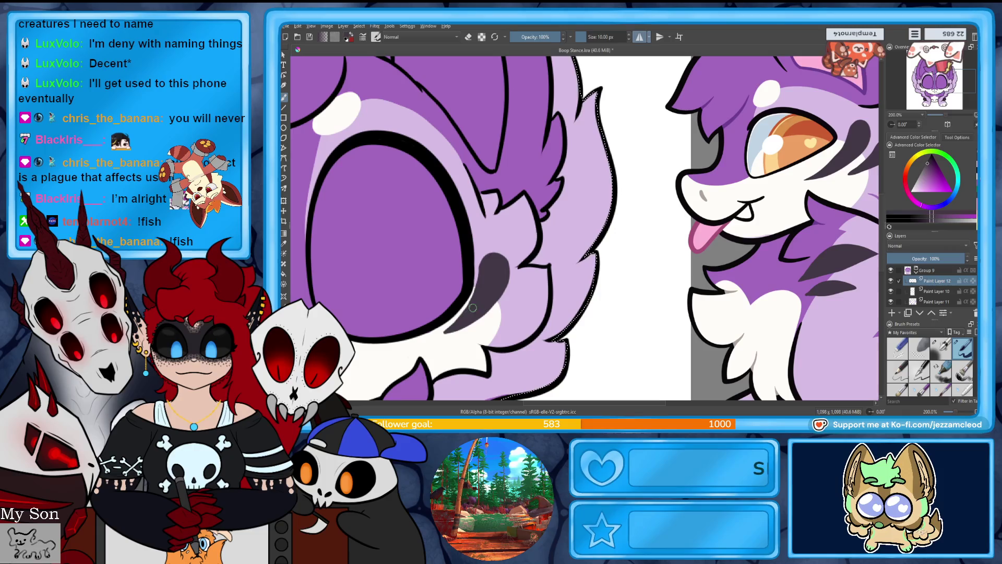
{"action": "left_click_drag", "start_coordinate": [508, 274], "coordinate": [474, 278]}
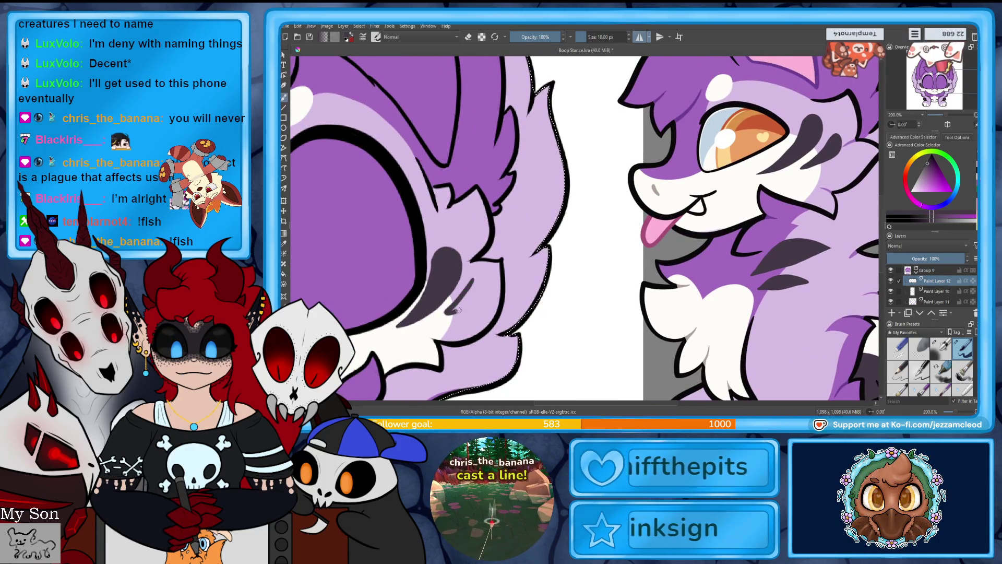
{"action": "left_click_drag", "start_coordinate": [456, 307], "coordinate": [479, 281]}
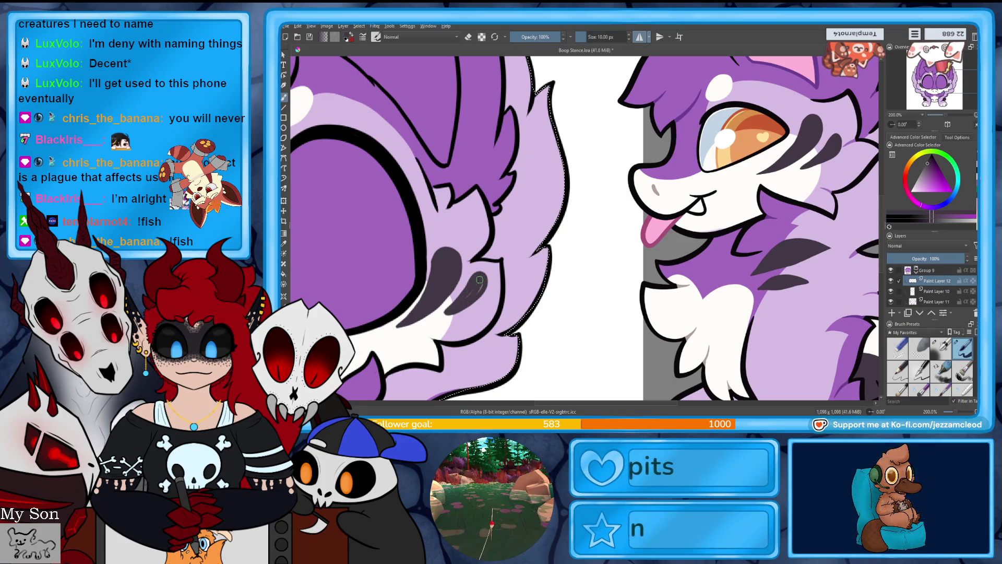
{"action": "left_click_drag", "start_coordinate": [947, 116], "coordinate": [944, 119]}
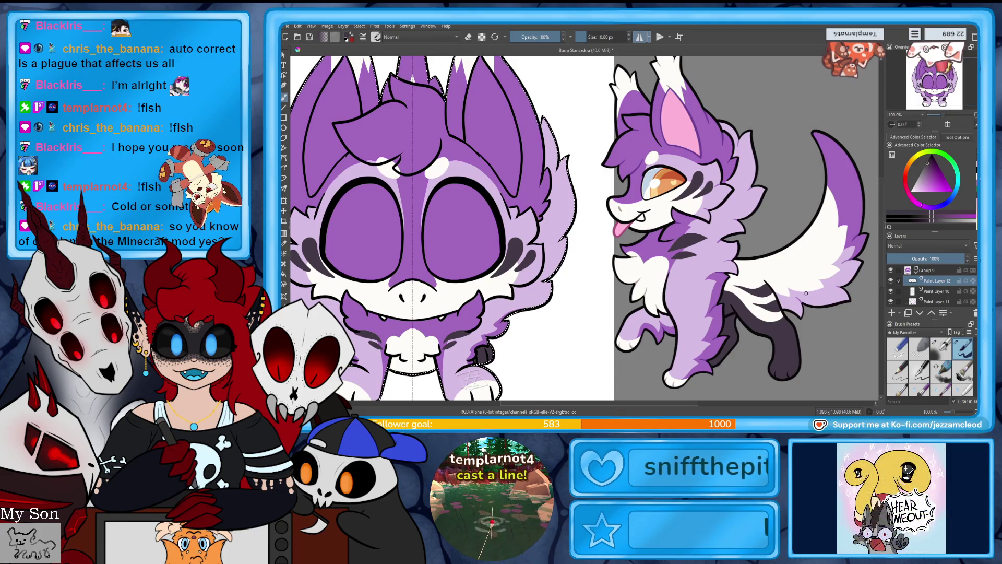
{"action": "left_click_drag", "start_coordinate": [805, 294], "coordinate": [879, 317]}
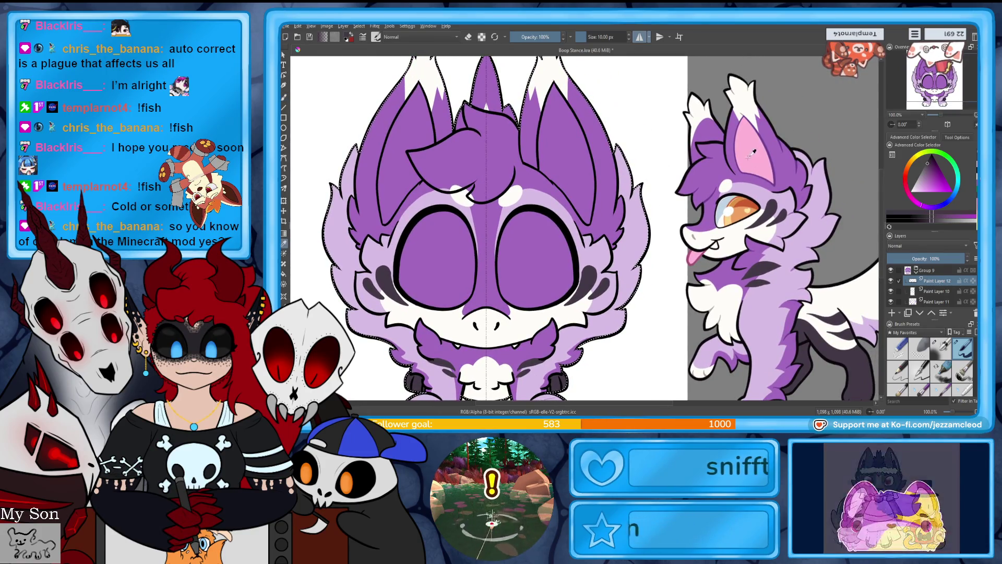
Step: Sample the reference's inner-ear pink and paint it inside both mirrored ears
{"action": "left_click", "coordinate": [731, 147], "text": "ctrl"}
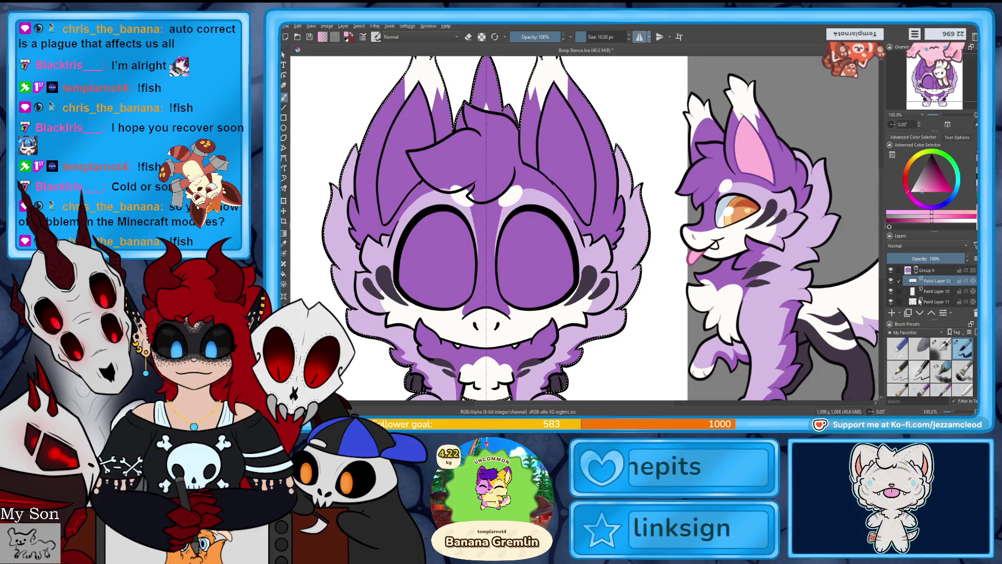
{"action": "left_click_drag", "start_coordinate": [431, 119], "coordinate": [432, 156]}
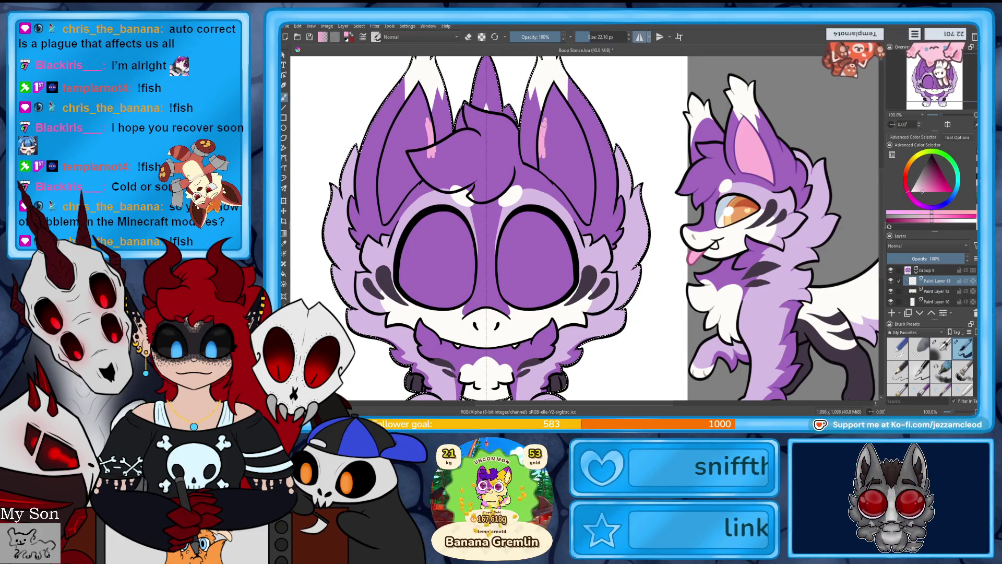
{"action": "mouse_move", "coordinate": [545, 88]}
{"action": "left_mouse_down"}
{"action": "mouse_move", "coordinate": [553, 172]}
{"action": "mouse_move", "coordinate": [579, 180]}
{"action": "left_mouse_up"}
{"action": "left_click_drag", "start_coordinate": [400, 154], "coordinate": [393, 166]}
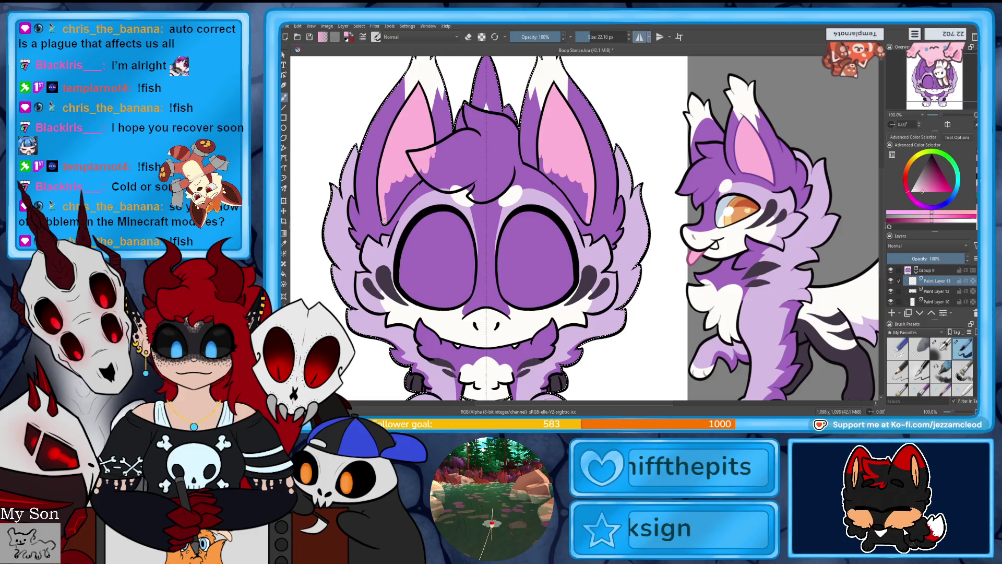
{"action": "left_click_drag", "start_coordinate": [386, 219], "coordinate": [389, 206]}
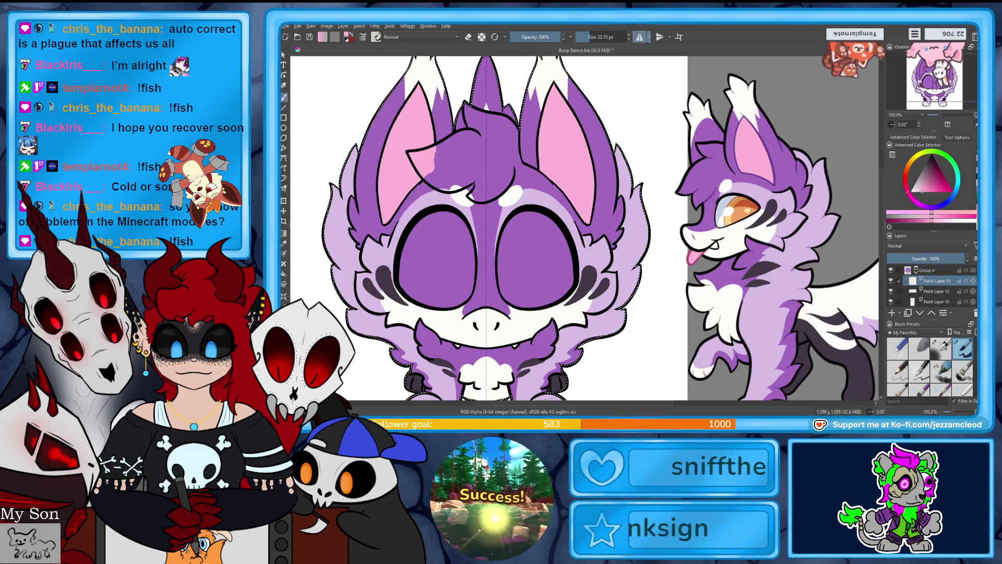
{"action": "key", "text": "e"}
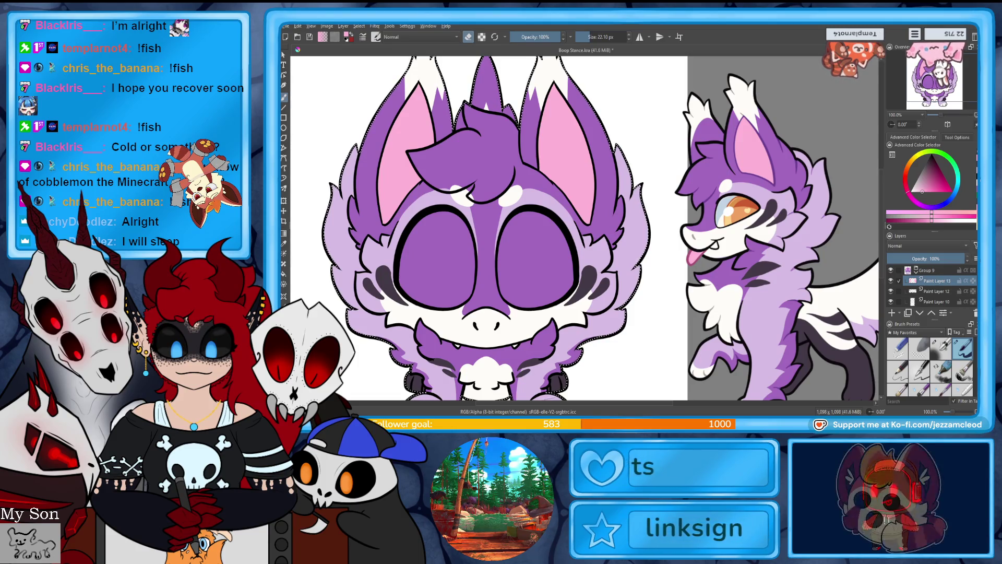
Step: Touch up the fur near the forehead on Paint Layer 10, then switch to Paint Layer 11
{"action": "left_click", "coordinate": [934, 299]}
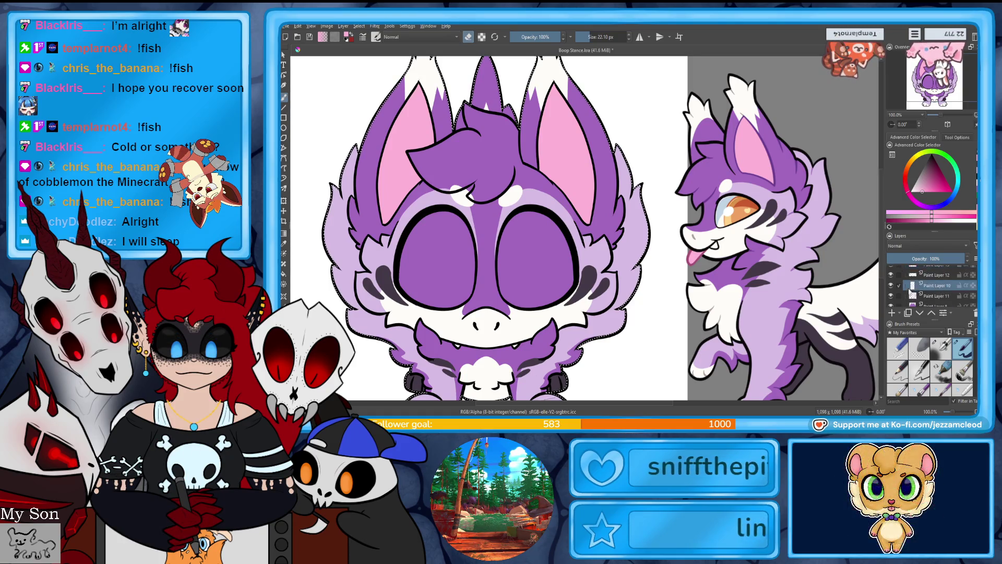
{"action": "left_click_drag", "start_coordinate": [447, 188], "coordinate": [461, 189]}
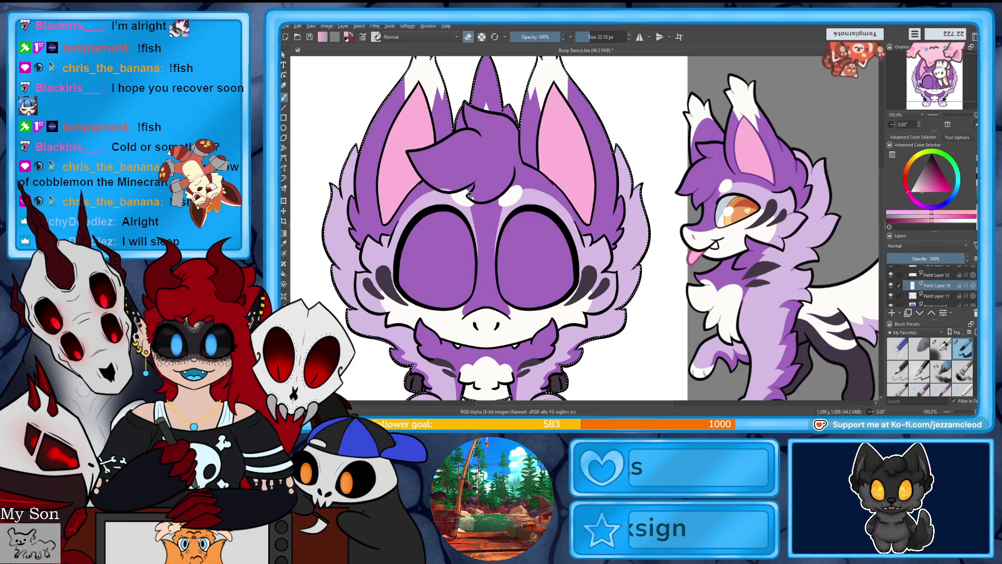
{"action": "left_click", "coordinate": [934, 296]}
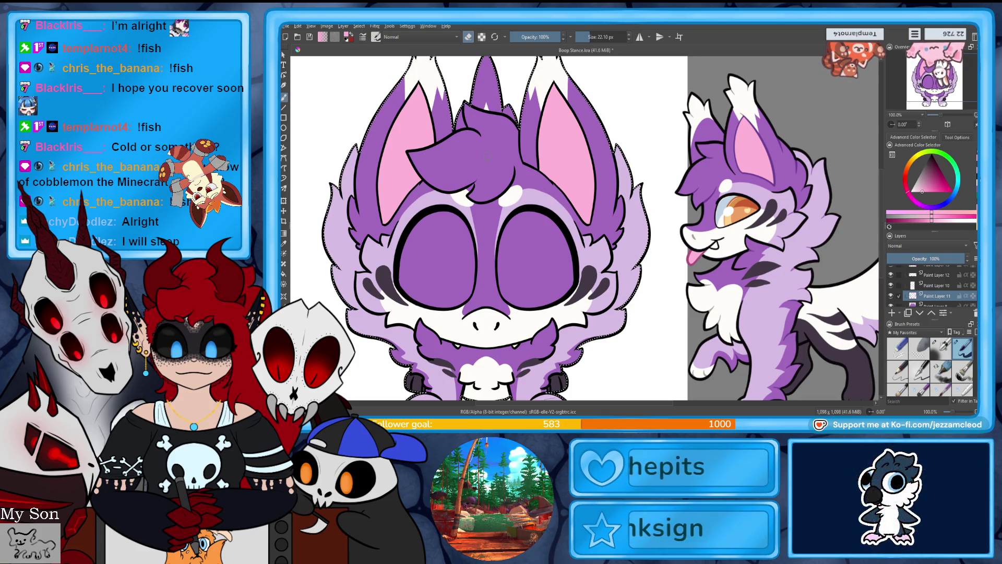
Step: Zoom out and pan to review the whole sticker, then return to the chibi's face
{"action": "left_click_drag", "start_coordinate": [947, 122], "coordinate": [940, 120]}
{"action": "scroll", "coordinate": [943, 119], "scroll_direction": "up", "scroll_amount": 1}
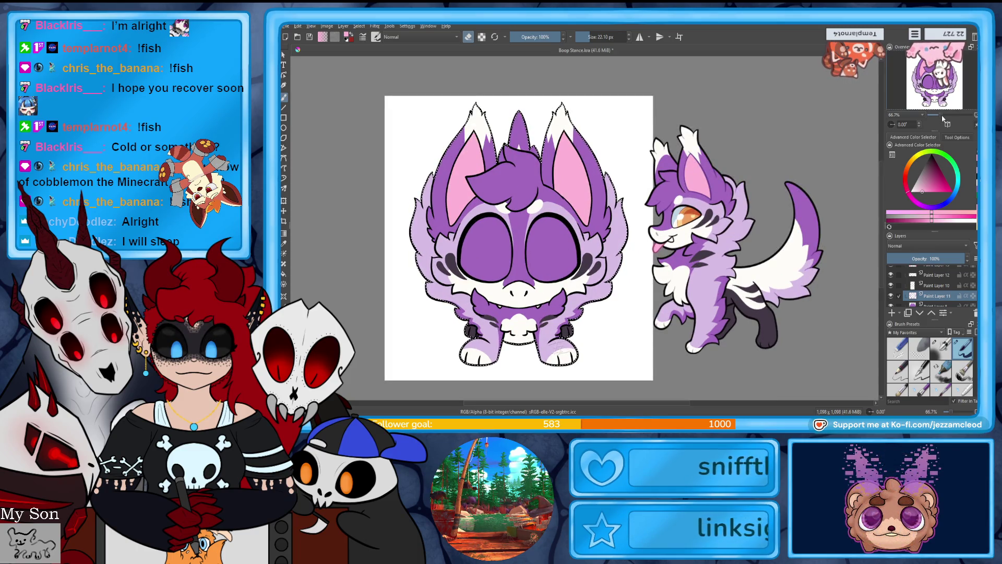
{"action": "scroll", "coordinate": [944, 119], "scroll_direction": "up", "scroll_amount": 1}
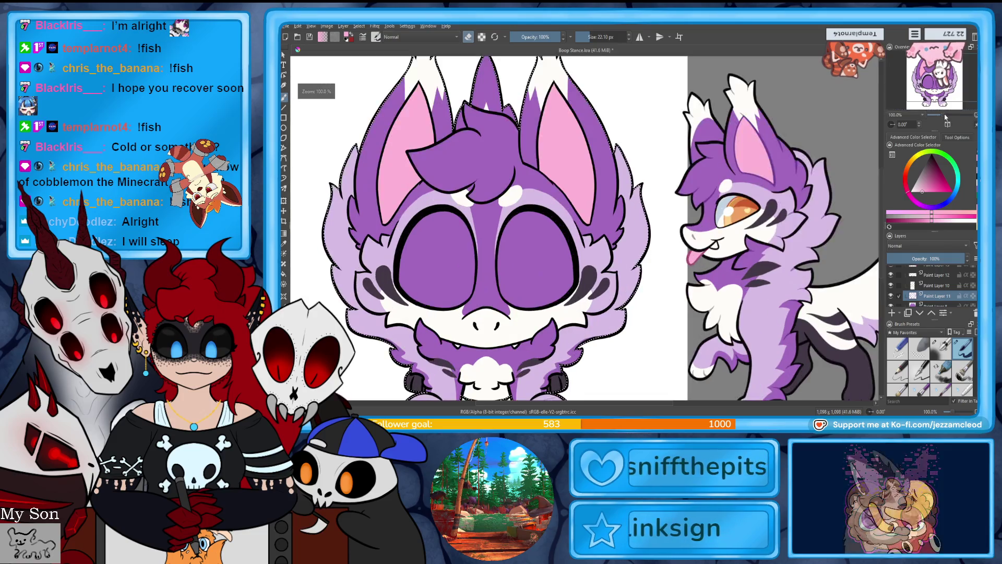
{"action": "mouse_move", "coordinate": [485, 235]}
{"action": "left_mouse_down"}
{"action": "mouse_move", "coordinate": [383, 230]}
{"action": "mouse_move", "coordinate": [391, 248]}
{"action": "left_mouse_up"}
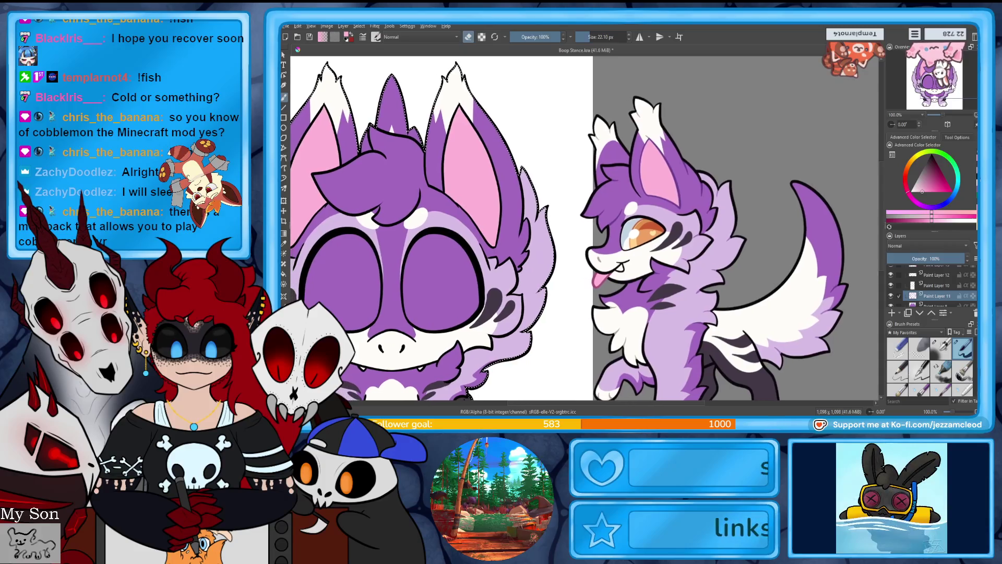
{"action": "mouse_move", "coordinate": [470, 235]}
{"action": "left_mouse_down"}
{"action": "mouse_move", "coordinate": [561, 222]}
{"action": "mouse_move", "coordinate": [590, 188]}
{"action": "left_mouse_up"}
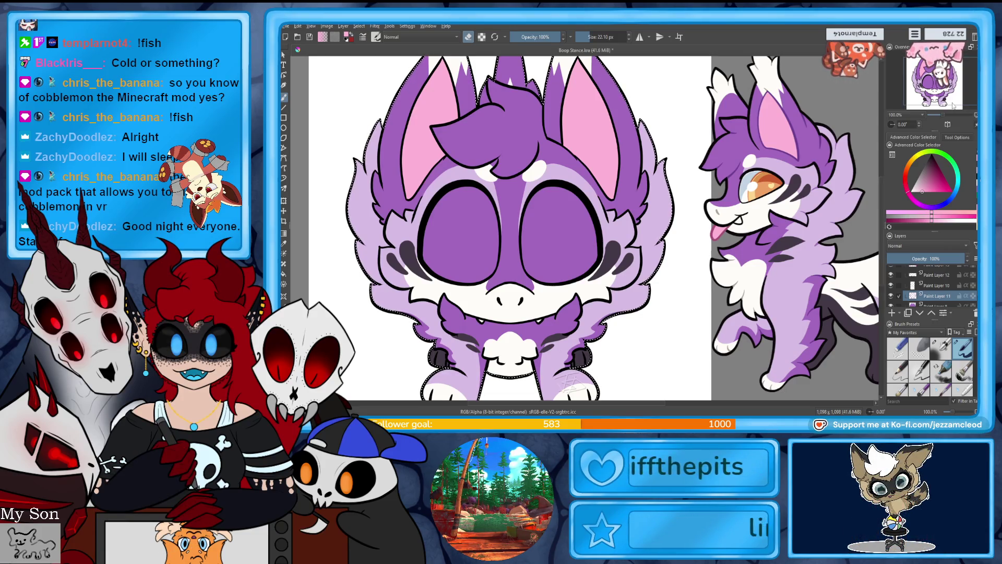
{"action": "scroll", "coordinate": [934, 287], "scroll_direction": "up", "scroll_amount": 1}
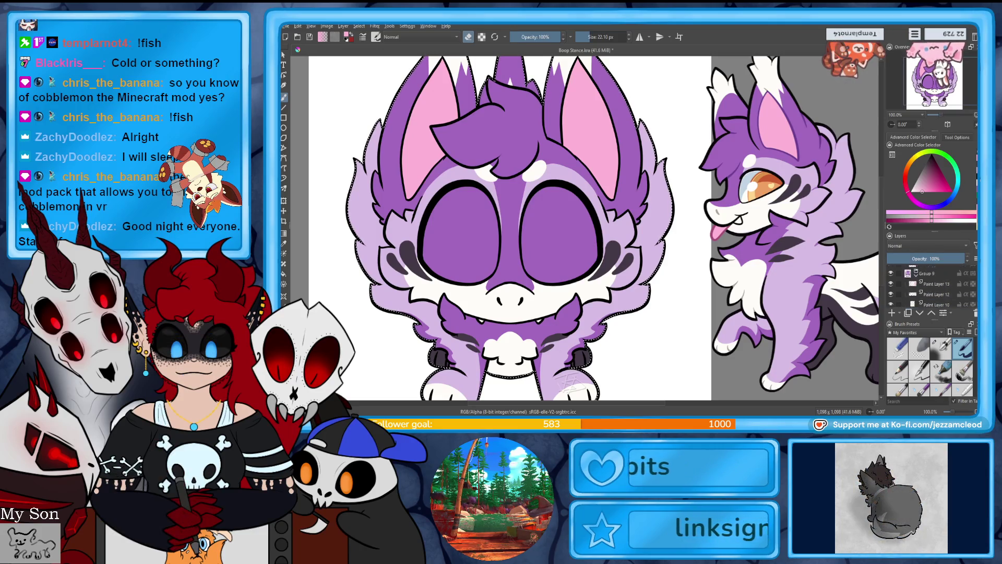
Step: On a new layer, brush white over both mirrored eyes, leaving small purple patches in the pupils
{"action": "scroll", "coordinate": [931, 307], "scroll_direction": "up", "scroll_amount": 2}
{"action": "left_click", "coordinate": [892, 313]}
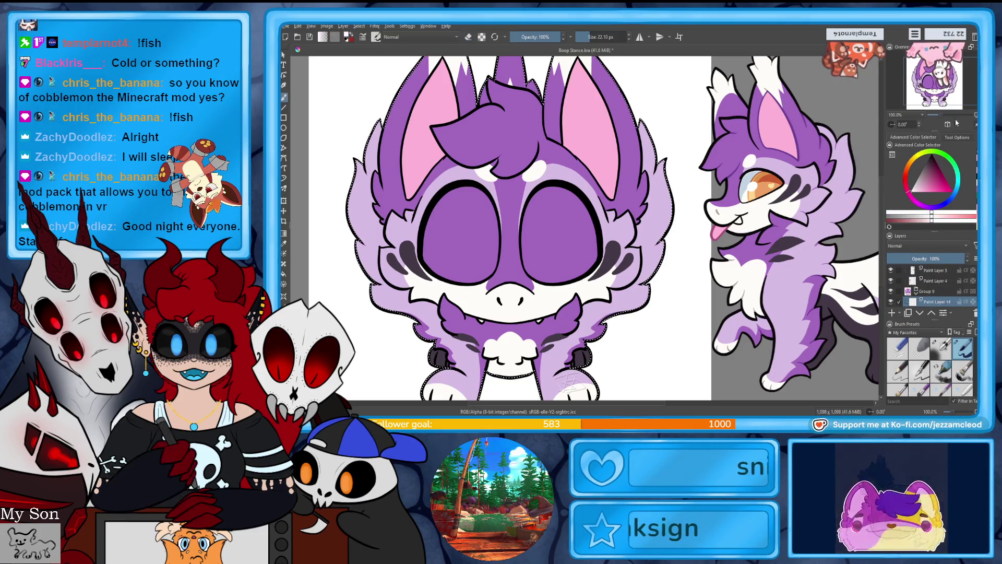
{"action": "scroll", "coordinate": [951, 103], "scroll_direction": "up", "scroll_amount": 1}
{"action": "mouse_move", "coordinate": [951, 103]}
{"action": "left_mouse_down"}
{"action": "mouse_move", "coordinate": [939, 107]}
{"action": "mouse_move", "coordinate": [937, 94]}
{"action": "left_mouse_up"}
{"action": "mouse_move", "coordinate": [639, 143]}
{"action": "left_mouse_down"}
{"action": "mouse_move", "coordinate": [619, 158]}
{"action": "mouse_move", "coordinate": [644, 142]}
{"action": "mouse_move", "coordinate": [603, 225]}
{"action": "mouse_move", "coordinate": [612, 235]}
{"action": "mouse_move", "coordinate": [629, 154]}
{"action": "mouse_move", "coordinate": [620, 253]}
{"action": "left_mouse_up"}
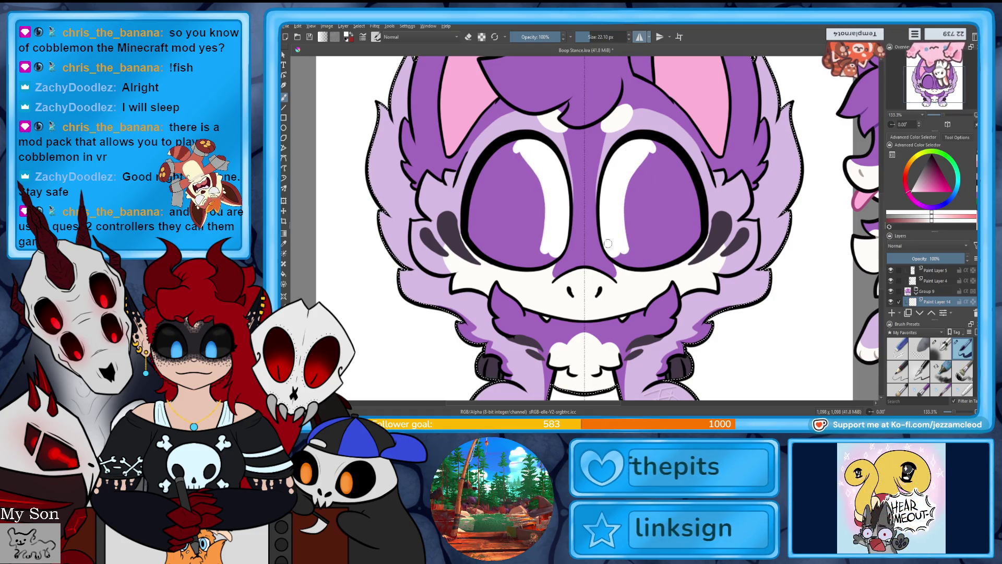
{"action": "left_click_drag", "start_coordinate": [611, 253], "coordinate": [640, 263]}
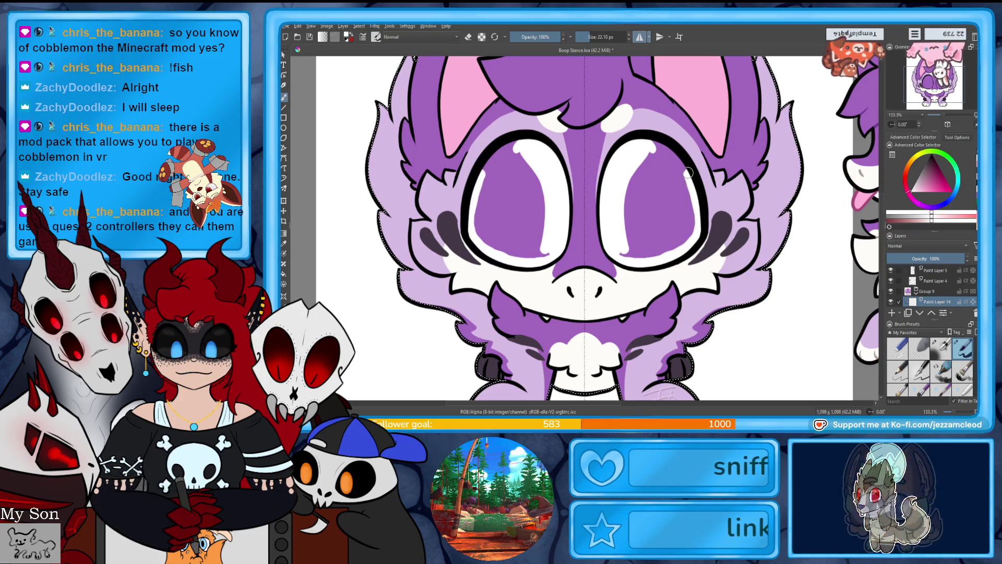
{"action": "left_click_drag", "start_coordinate": [636, 169], "coordinate": [636, 211]}
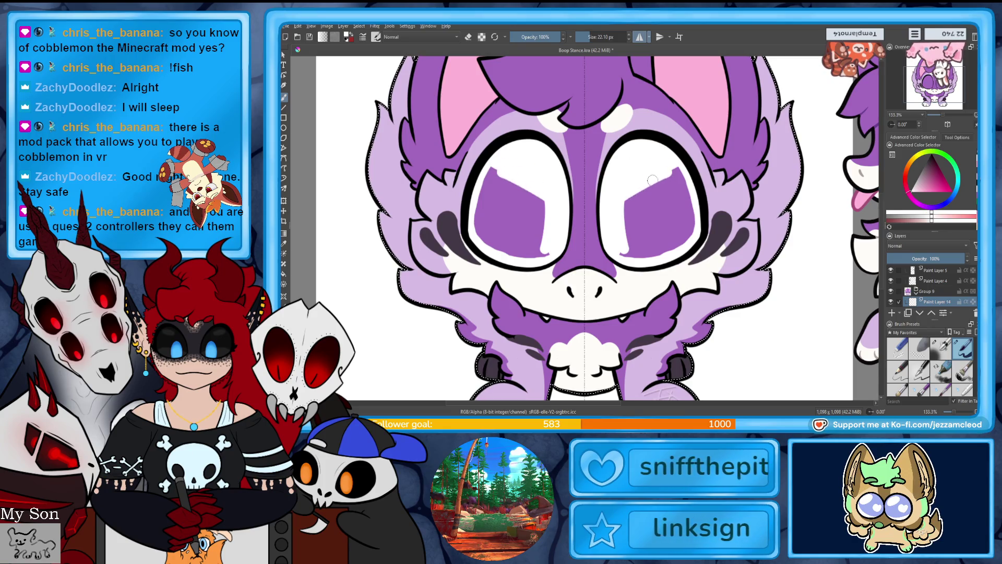
{"action": "left_click_drag", "start_coordinate": [627, 251], "coordinate": [689, 238]}
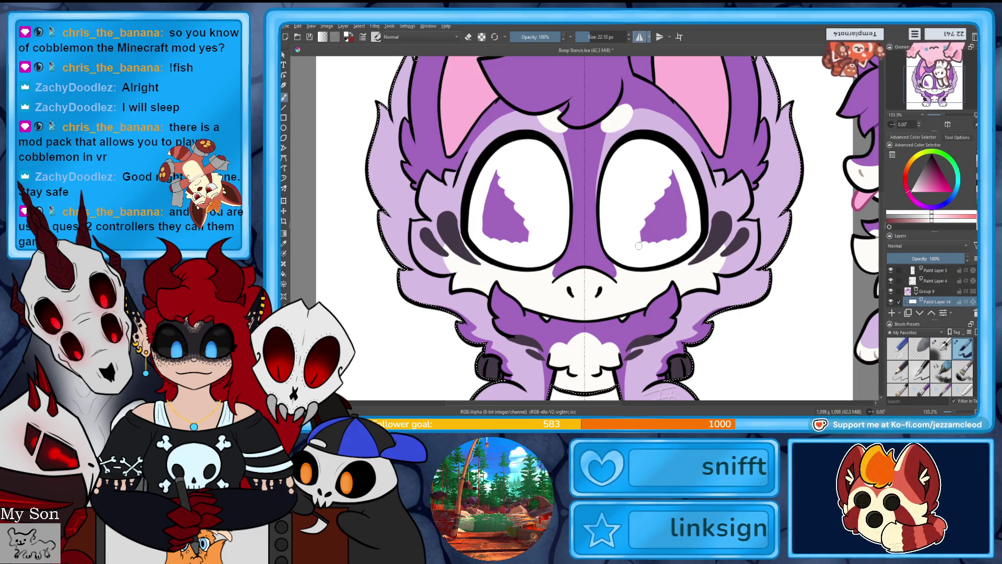
Step: Cover the remaining purple pupils with white so both eyes are fully white
{"action": "mouse_move", "coordinate": [652, 196]}
{"action": "left_mouse_down"}
{"action": "mouse_move", "coordinate": [670, 214]}
{"action": "mouse_move", "coordinate": [682, 202]}
{"action": "left_mouse_up"}
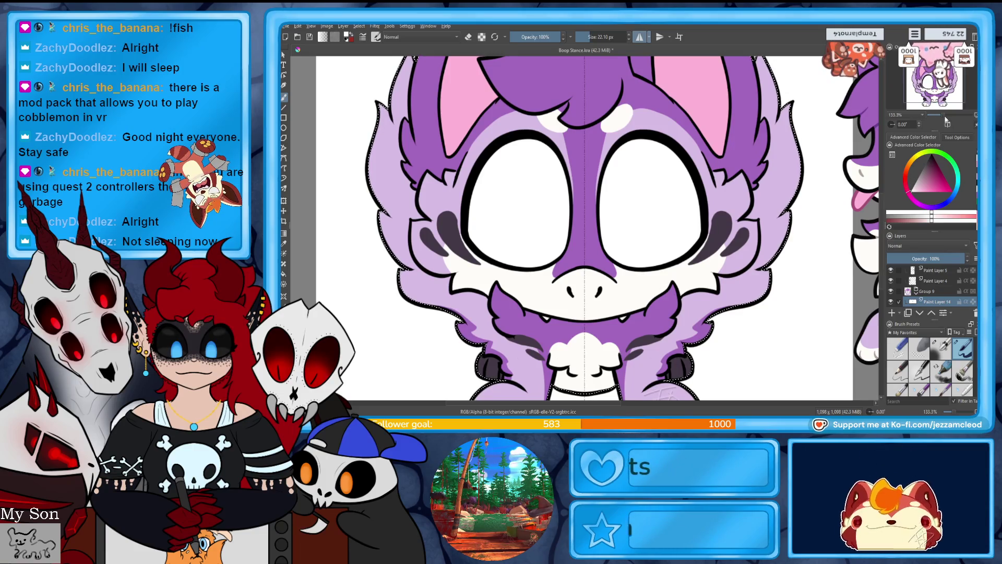
{"action": "scroll", "coordinate": [940, 115], "scroll_direction": "down", "scroll_amount": 3}
Step: Select both eye interiors and paint them pale orange from the reference on a new layer
{"action": "scroll", "coordinate": [939, 113], "scroll_direction": "up", "scroll_amount": 2}
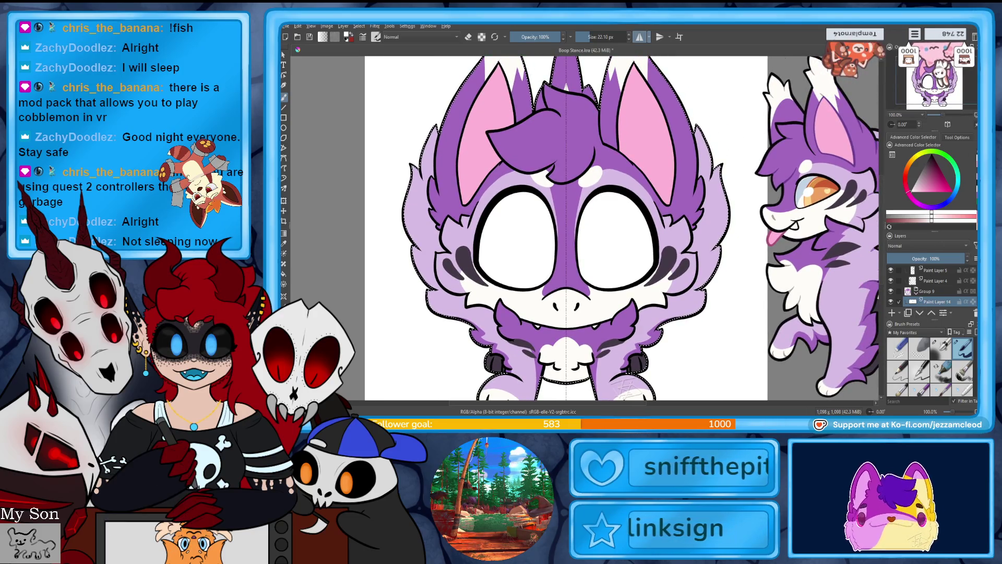
{"action": "left_click", "coordinate": [631, 273]}
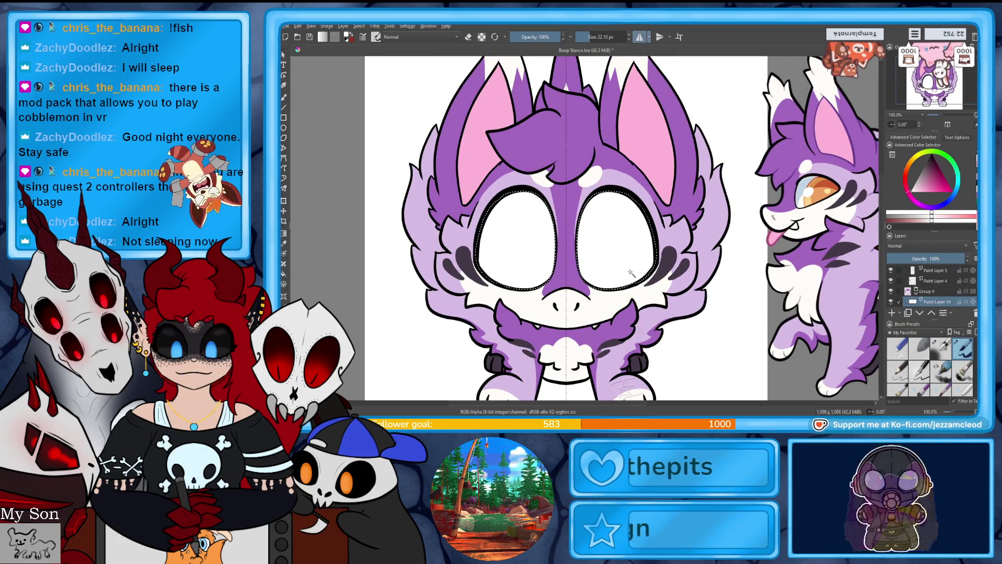
{"action": "key", "text": "Insert"}
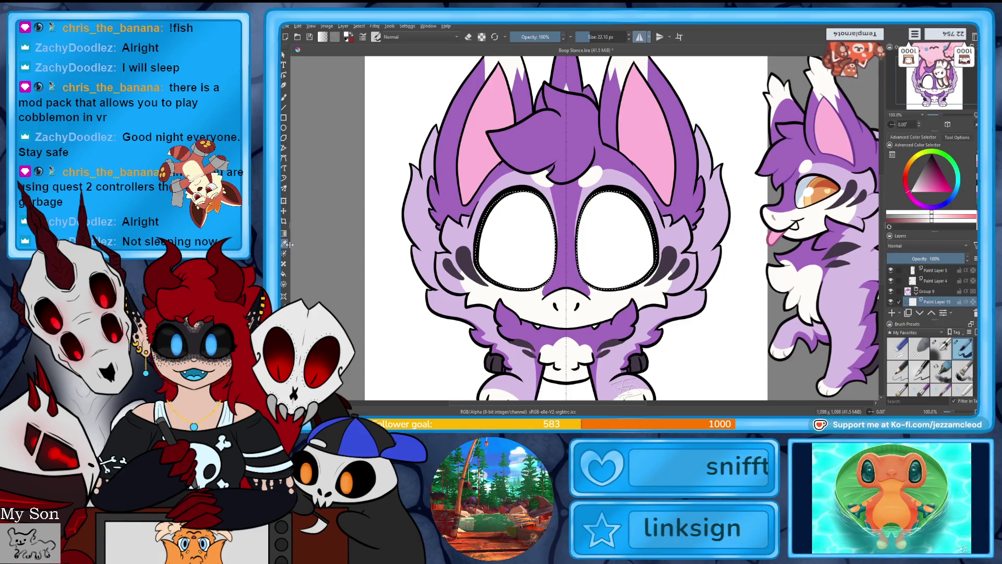
{"action": "left_click", "coordinate": [813, 197]}
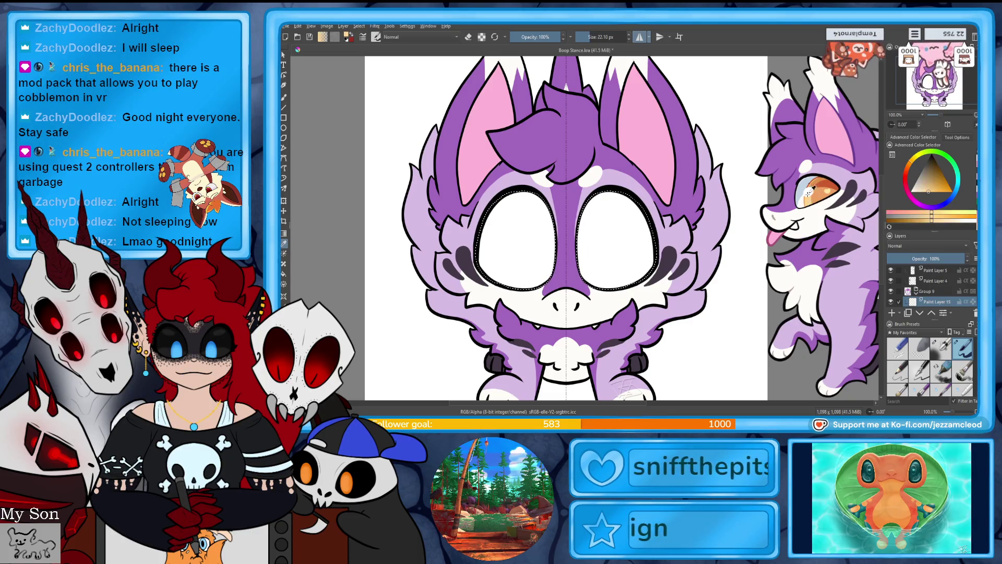
{"action": "left_click_drag", "start_coordinate": [580, 193], "coordinate": [640, 289]}
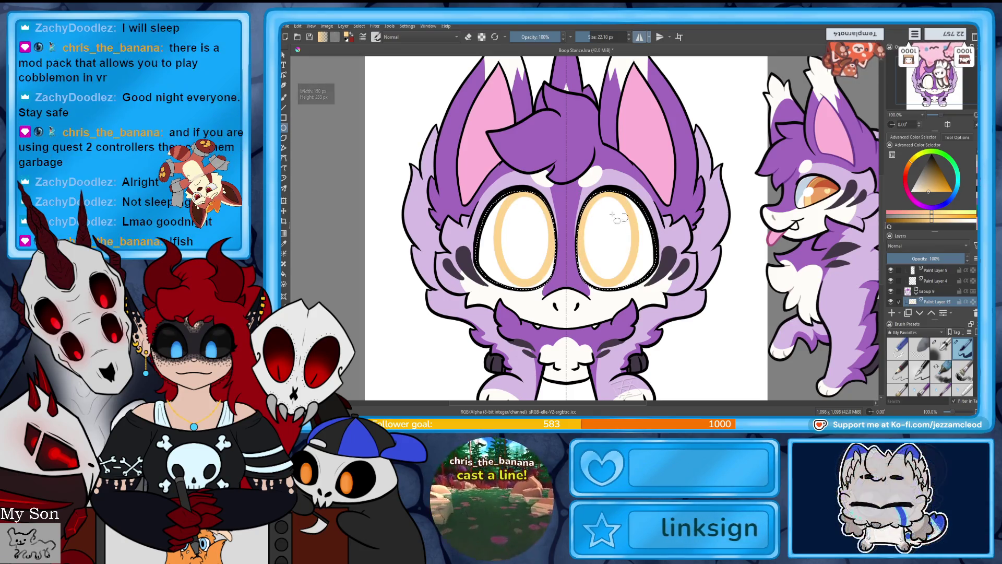
{"action": "key", "text": "b"}
{"action": "mouse_move", "coordinate": [593, 218]}
{"action": "left_mouse_down"}
{"action": "mouse_move", "coordinate": [627, 252]}
{"action": "mouse_move", "coordinate": [615, 268]}
{"action": "mouse_move", "coordinate": [622, 243]}
{"action": "left_mouse_up"}
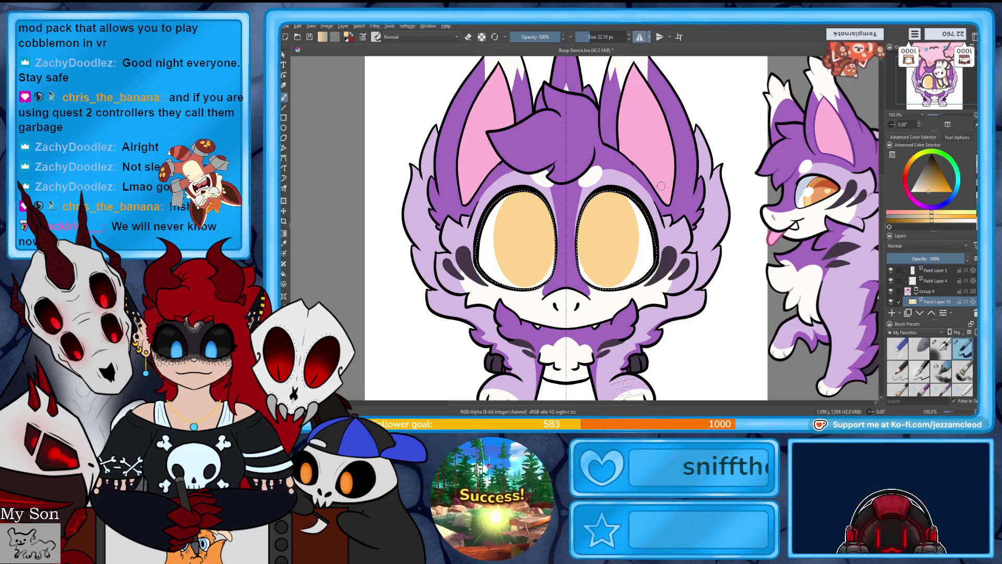
Step: On another new layer, pick the iris colour from the canvas and outline a tall oval iris
{"action": "left_click", "coordinate": [892, 312]}
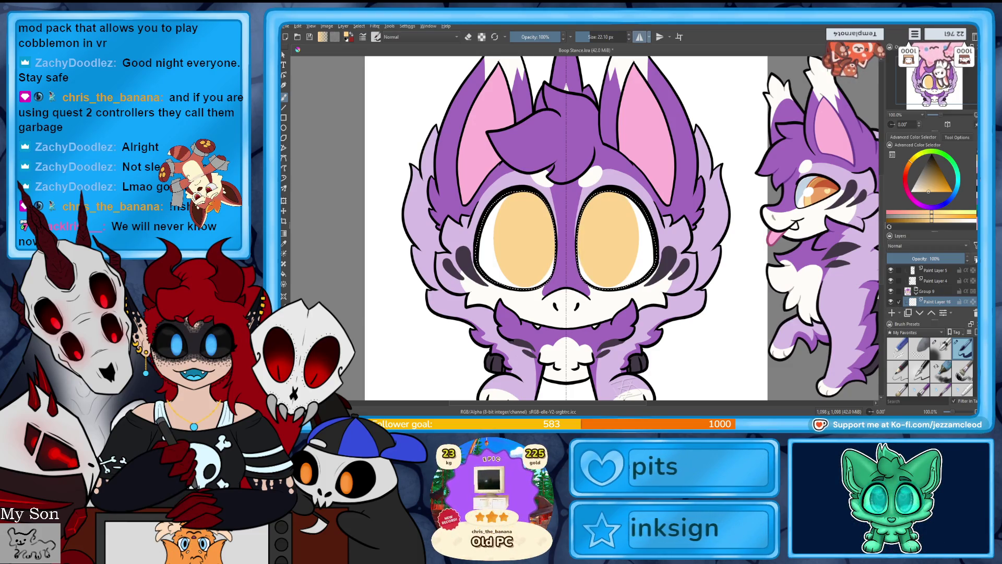
{"action": "left_click", "coordinate": [284, 243]}
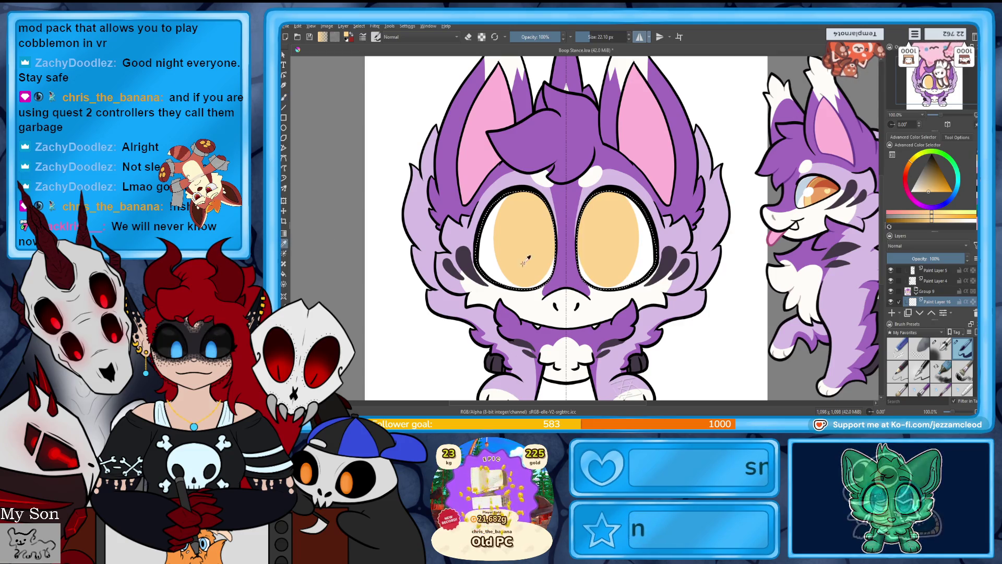
{"action": "left_click", "coordinate": [750, 179]}
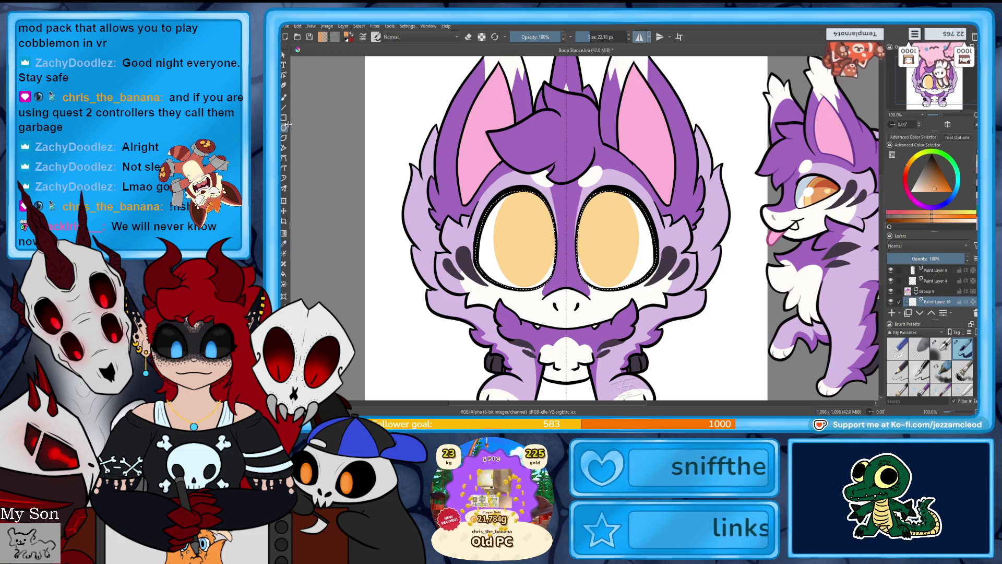
{"action": "mouse_move", "coordinate": [588, 194]}
{"action": "left_mouse_down"}
{"action": "mouse_move", "coordinate": [613, 254]}
{"action": "mouse_move", "coordinate": [642, 288]}
{"action": "left_mouse_up"}
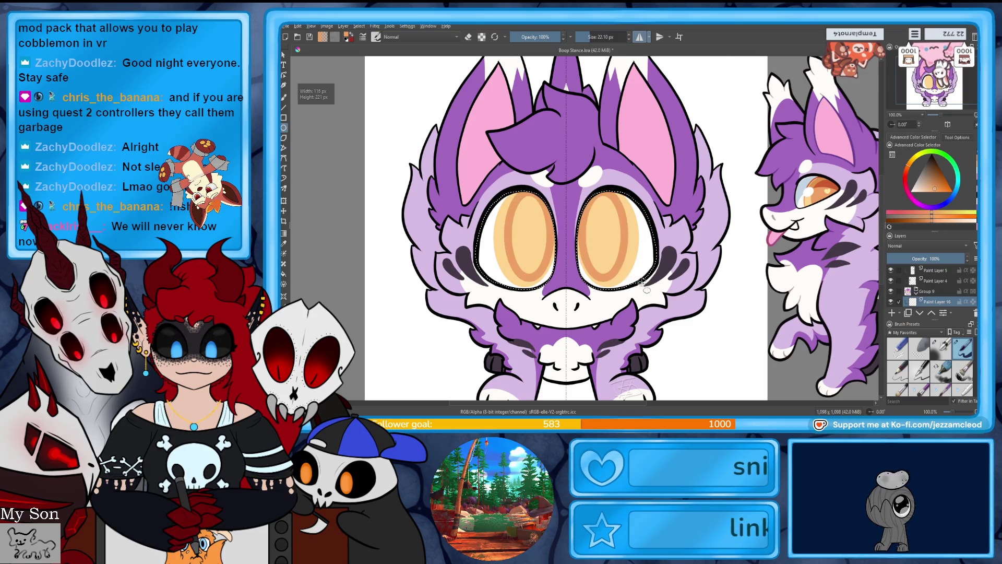
Step: Discard the wavy iris highlights and the previous orange iris ovals
{"action": "key", "text": "b"}
{"action": "mouse_move", "coordinate": [595, 209]}
{"action": "left_mouse_down"}
{"action": "mouse_move", "coordinate": [593, 231]}
{"action": "mouse_move", "coordinate": [618, 233]}
{"action": "left_mouse_up"}
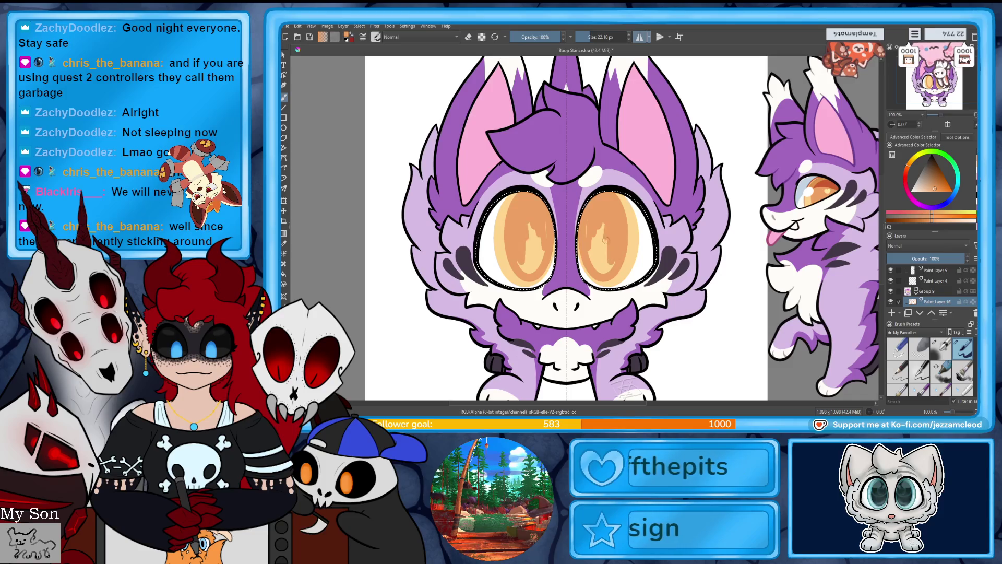
{"action": "key", "text": "ctrl+z"}
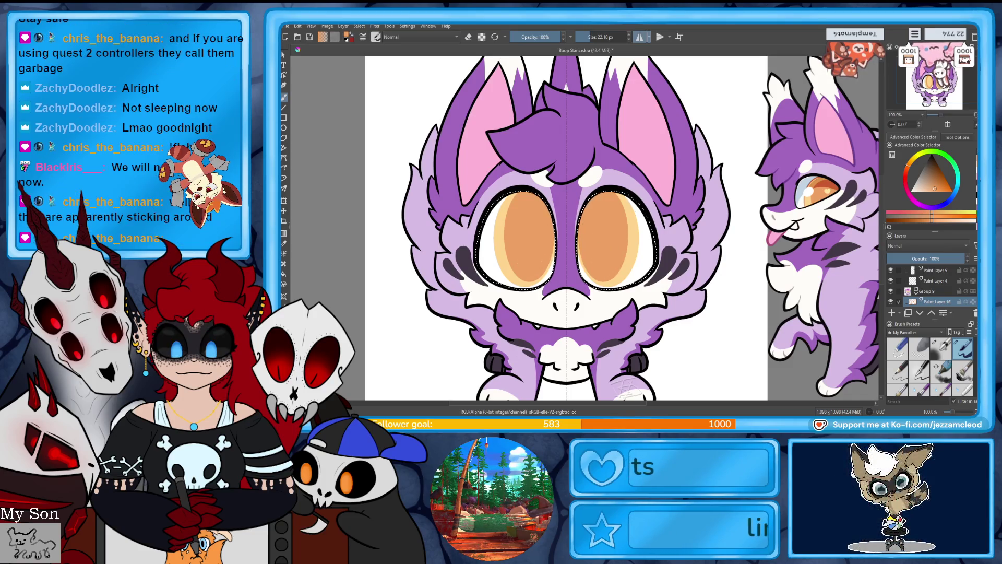
{"action": "key", "text": "ctrl+t"}
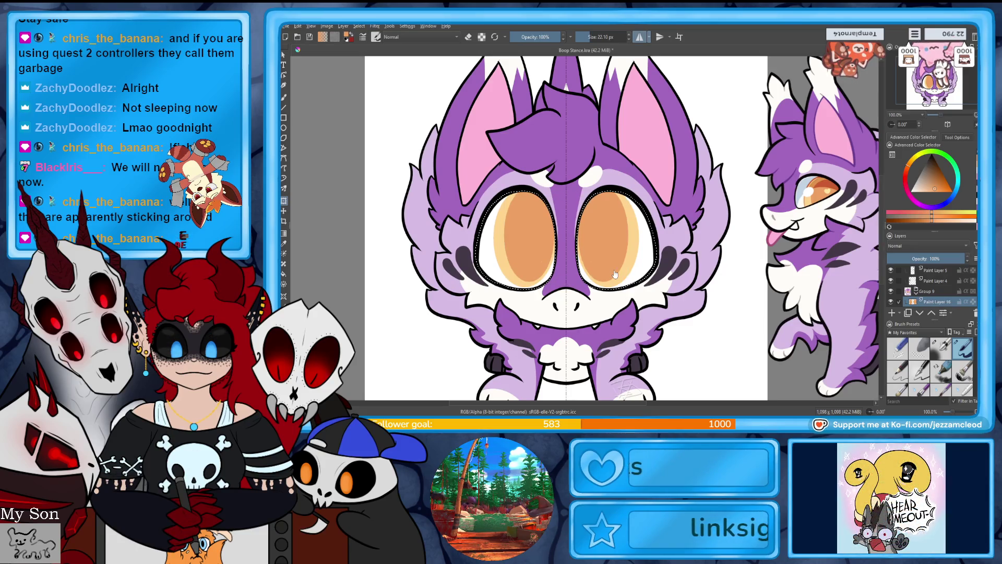
{"action": "key", "text": "Delete"}
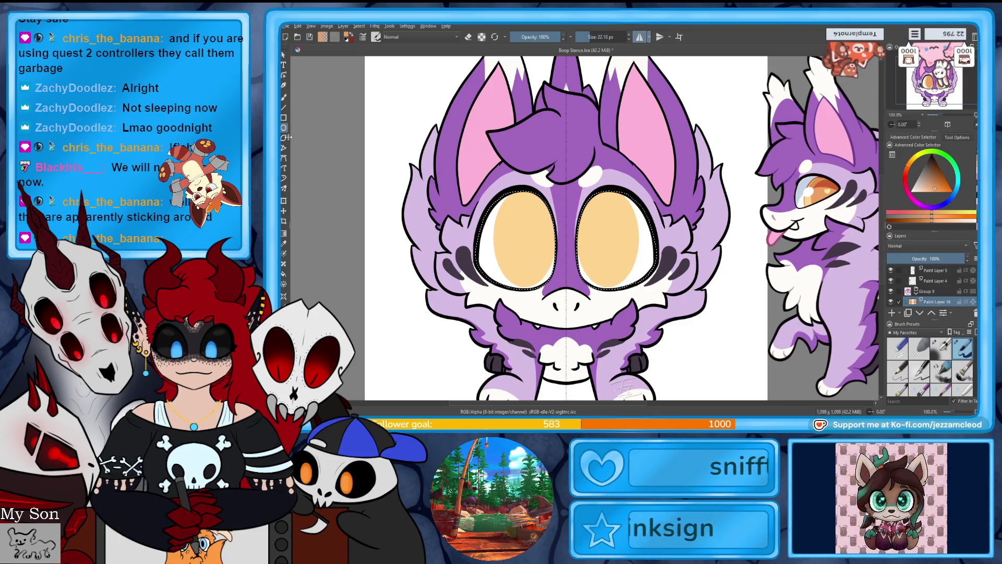
{"action": "left_click", "coordinate": [287, 137]}
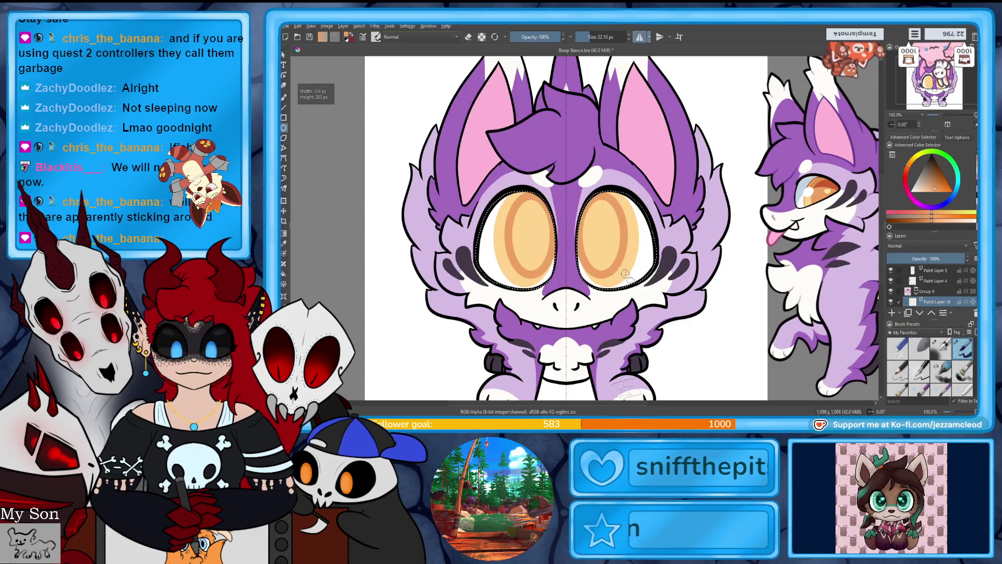
{"action": "key", "text": "ctrl+z"}
Step: Draw smaller mirrored iris ovals with the Ellipse tool and fill them darker orange
{"action": "mouse_move", "coordinate": [584, 194]}
{"action": "left_mouse_down"}
{"action": "mouse_move", "coordinate": [600, 230]}
{"action": "mouse_move", "coordinate": [637, 257]}
{"action": "left_mouse_up"}
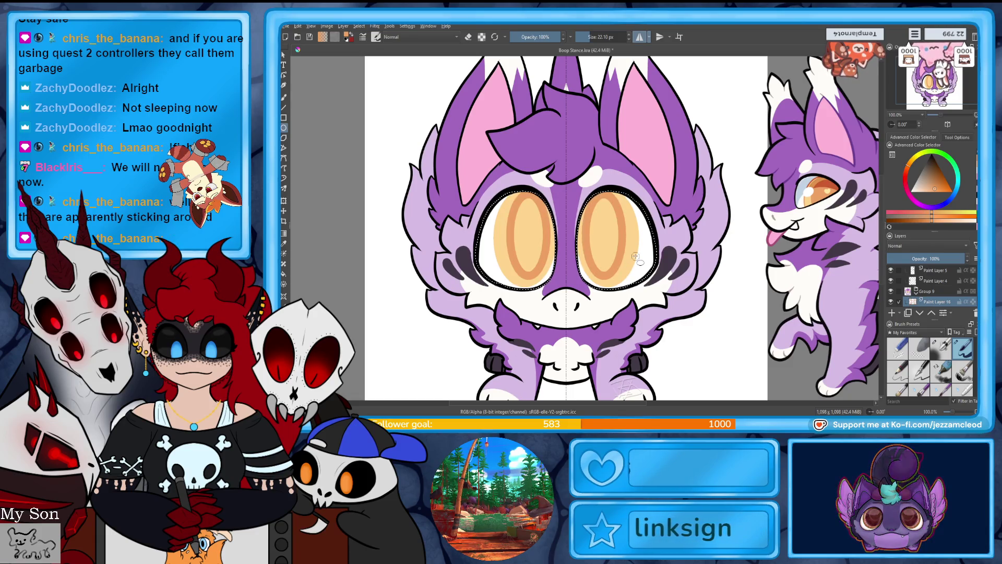
{"action": "left_click", "coordinate": [285, 96]}
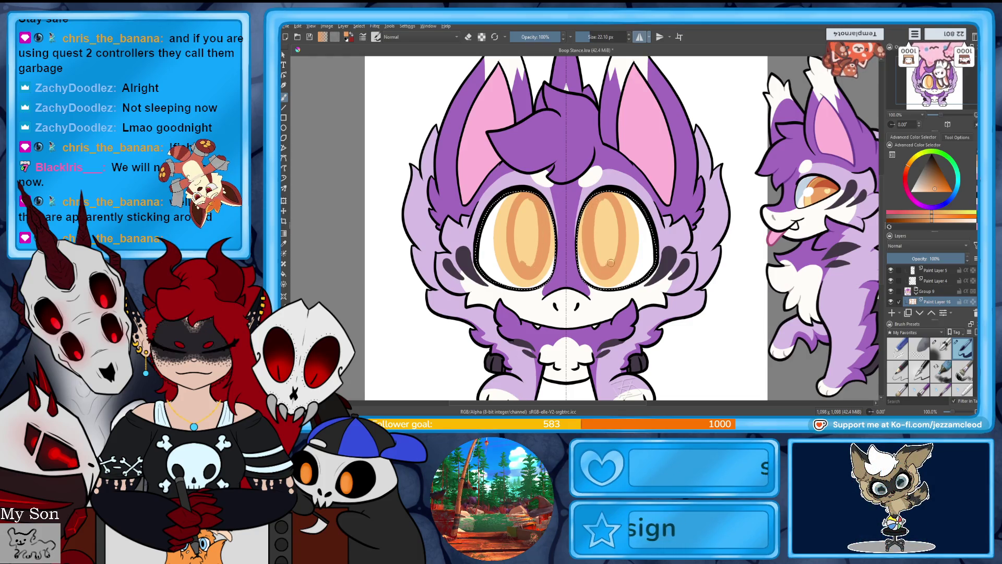
{"action": "left_click_drag", "start_coordinate": [596, 213], "coordinate": [604, 236]}
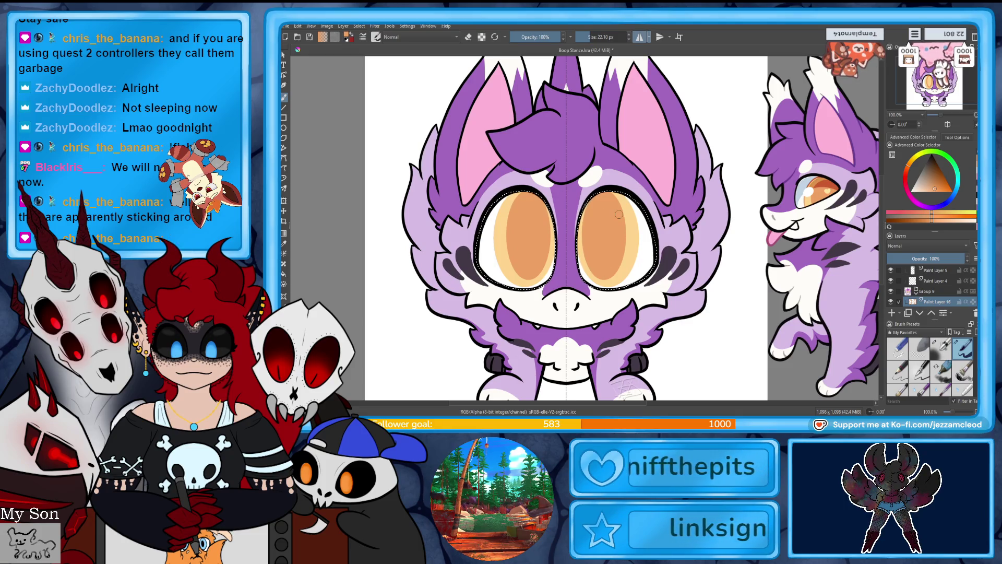
{"action": "scroll", "coordinate": [618, 214], "scroll_direction": "up", "scroll_amount": 2}
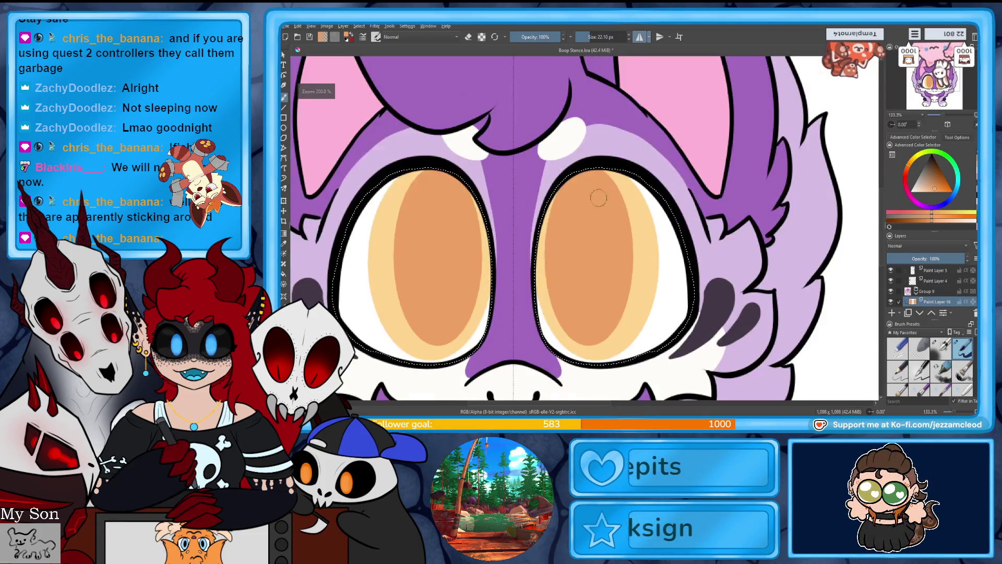
{"action": "scroll", "coordinate": [577, 242], "scroll_direction": "down", "scroll_amount": 2}
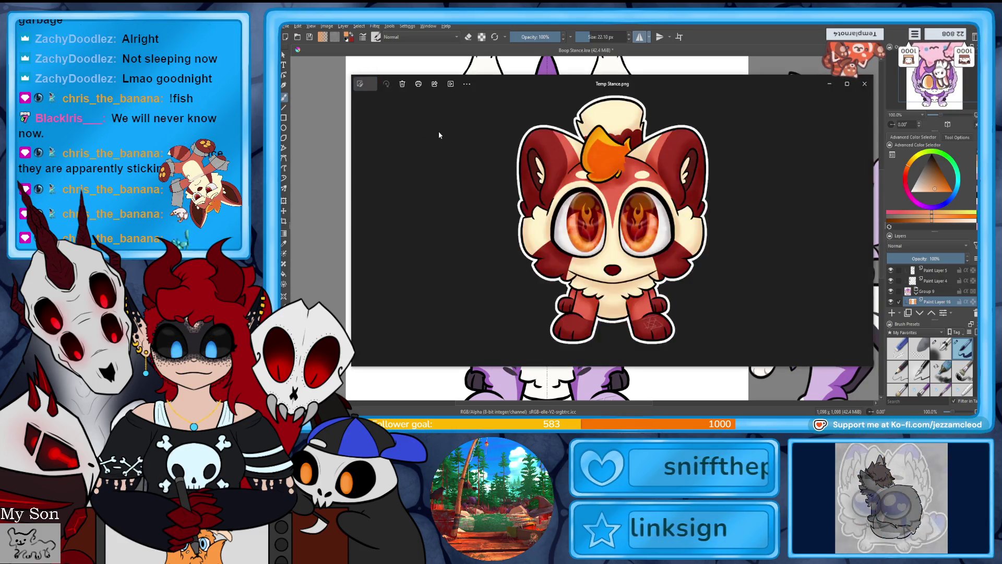
{"action": "left_click", "coordinate": [864, 84]}
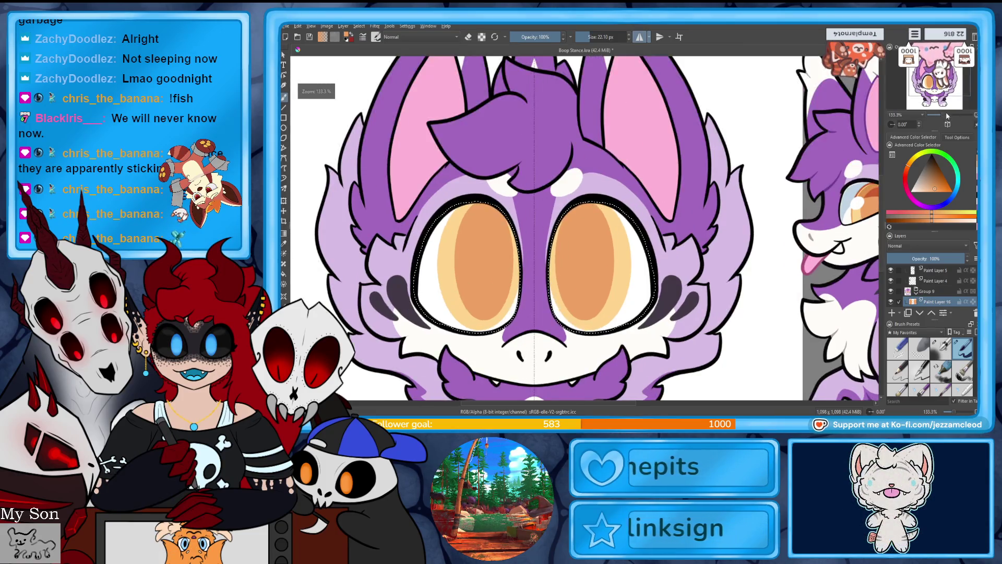
Step: Select Paint Layer 14, add a new layer above it, and pick the third brush preset
{"action": "scroll", "coordinate": [948, 119], "scroll_direction": "up", "scroll_amount": 3}
{"action": "scroll", "coordinate": [974, 291], "scroll_direction": "down", "scroll_amount": 2}
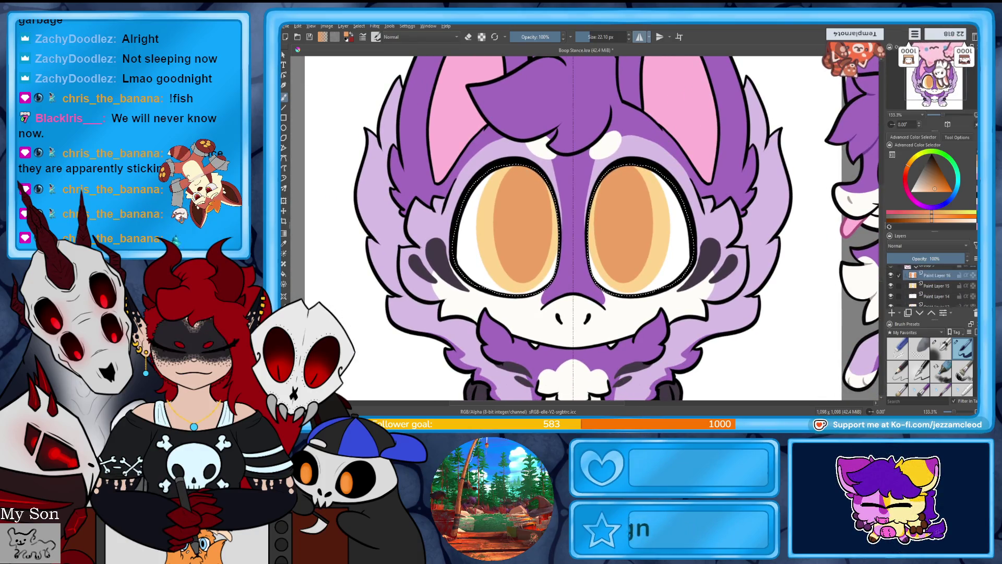
{"action": "left_click", "coordinate": [941, 294]}
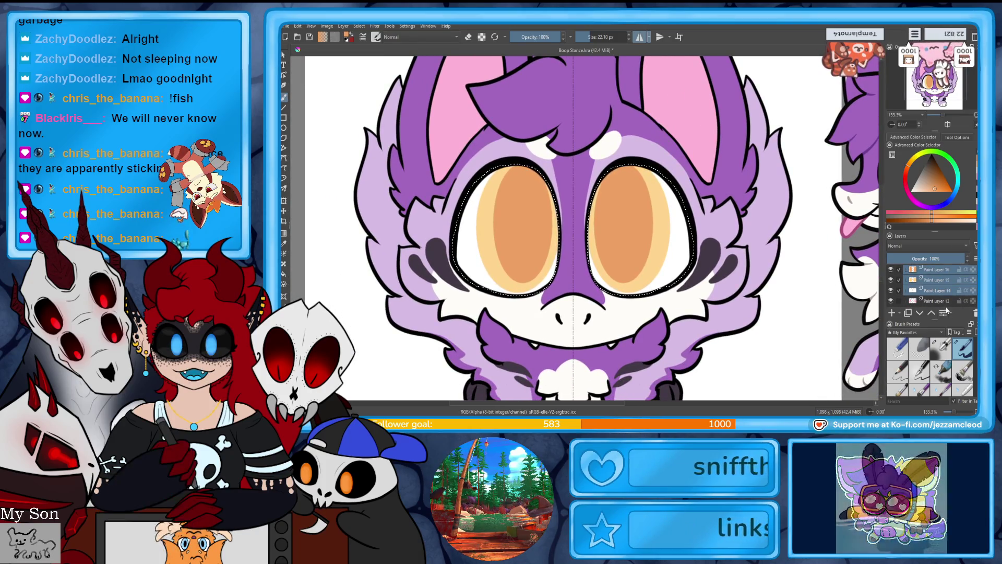
{"action": "scroll", "coordinate": [947, 293], "scroll_direction": "up", "scroll_amount": 1}
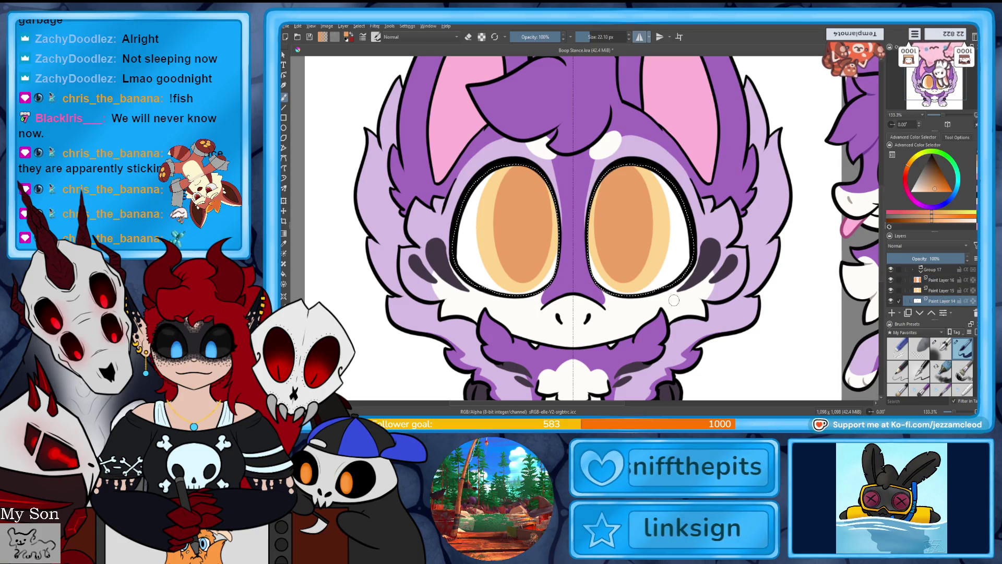
{"action": "left_click", "coordinate": [892, 315]}
{"action": "left_click", "coordinate": [917, 197]}
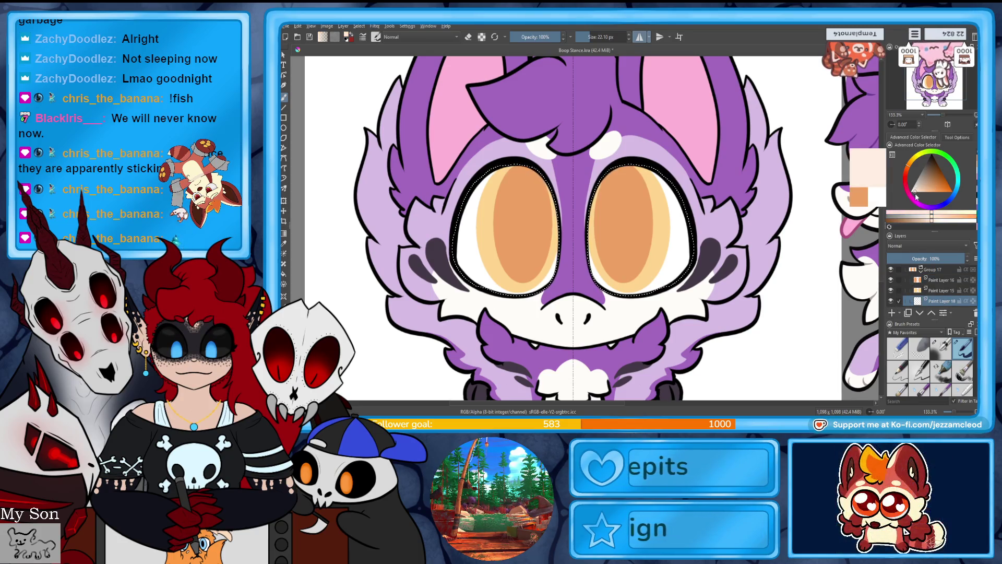
{"action": "left_click", "coordinate": [947, 353]}
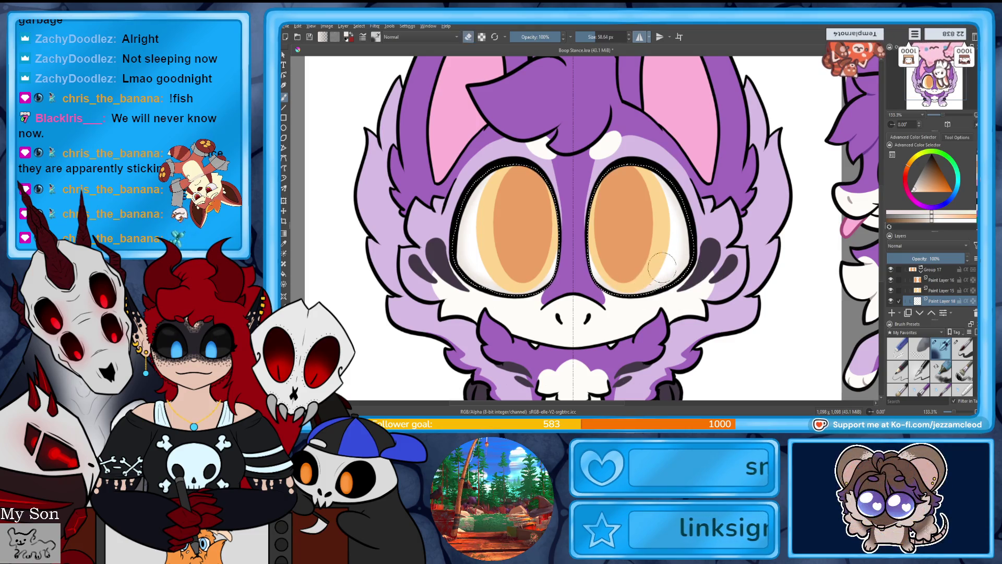
Step: On Paint Layer 15, select both irises and shade their edges with a new golden colour
{"action": "left_click", "coordinate": [888, 290]}
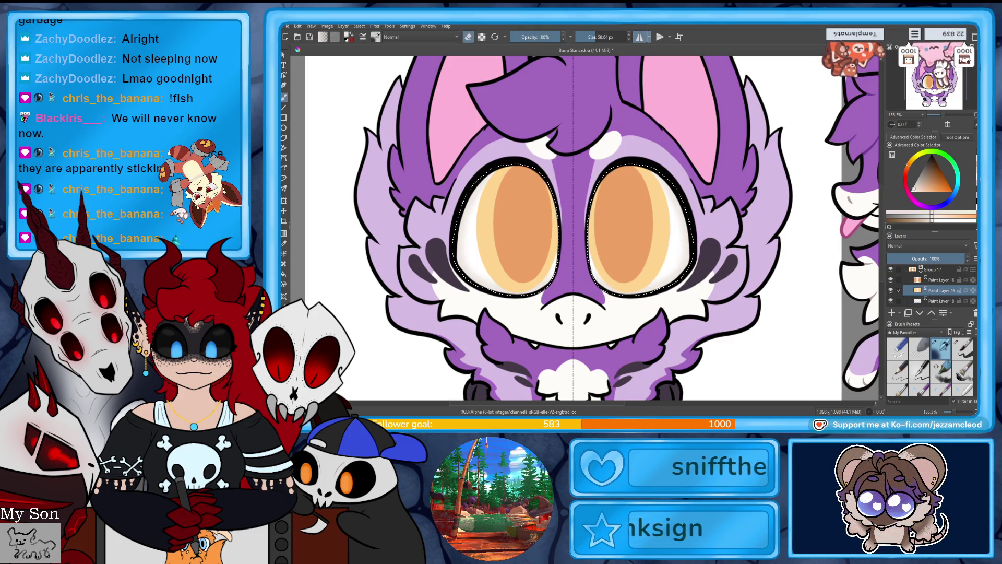
{"action": "left_click", "coordinate": [612, 267], "text": "shift"}
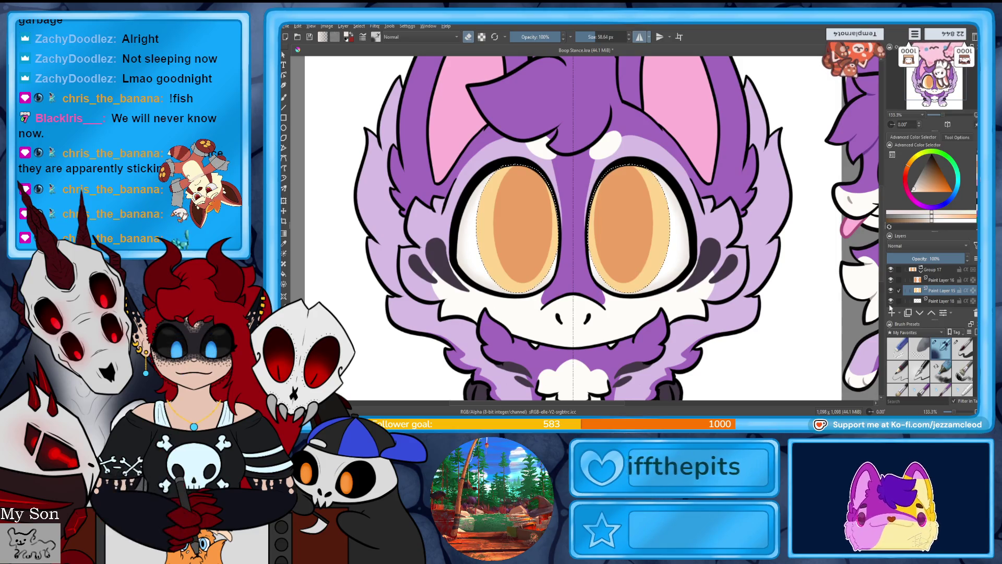
{"action": "left_click", "coordinate": [937, 190]}
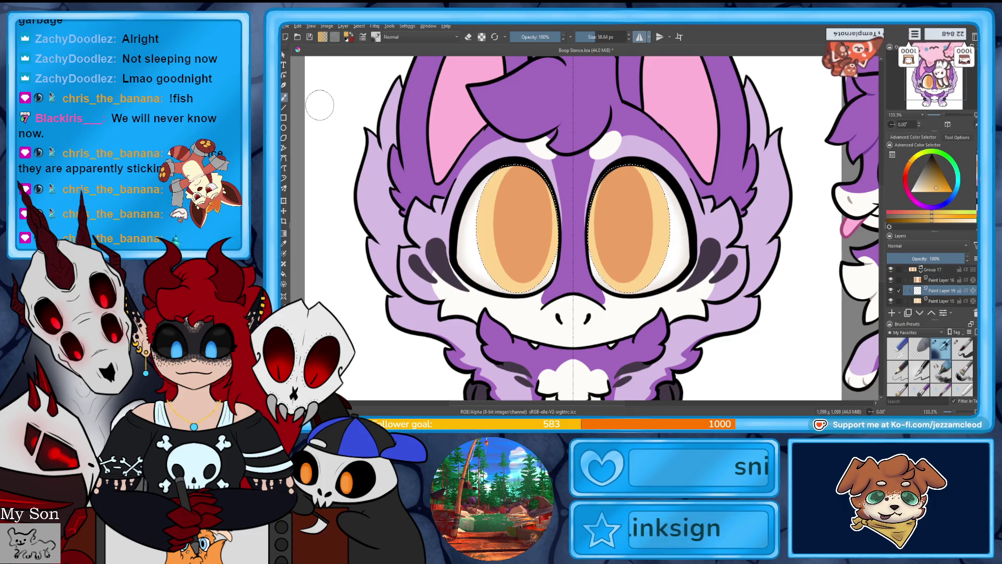
{"action": "left_click_drag", "start_coordinate": [641, 179], "coordinate": [637, 212]}
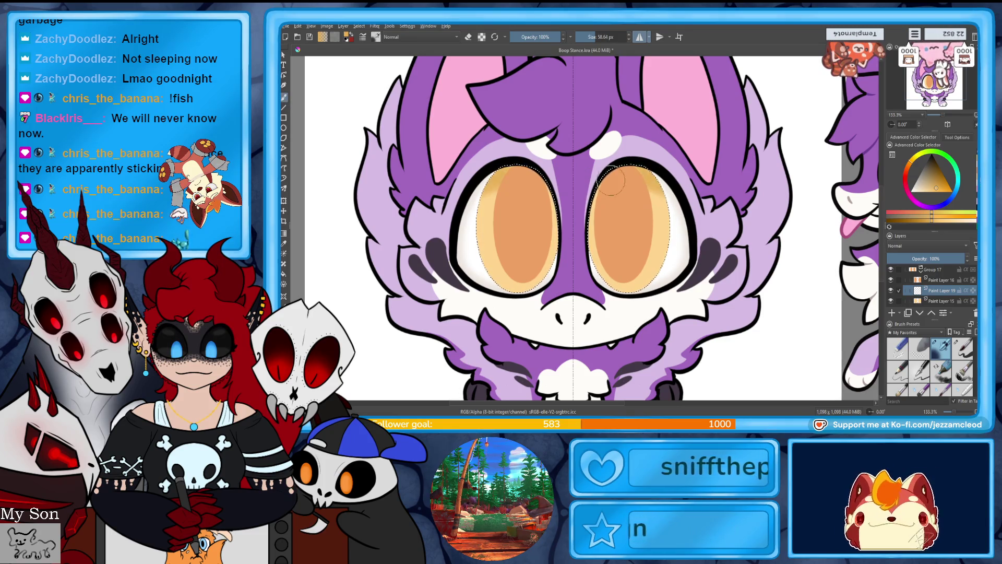
{"action": "left_click", "coordinate": [943, 192]}
{"action": "left_click_drag", "start_coordinate": [616, 175], "coordinate": [636, 164]}
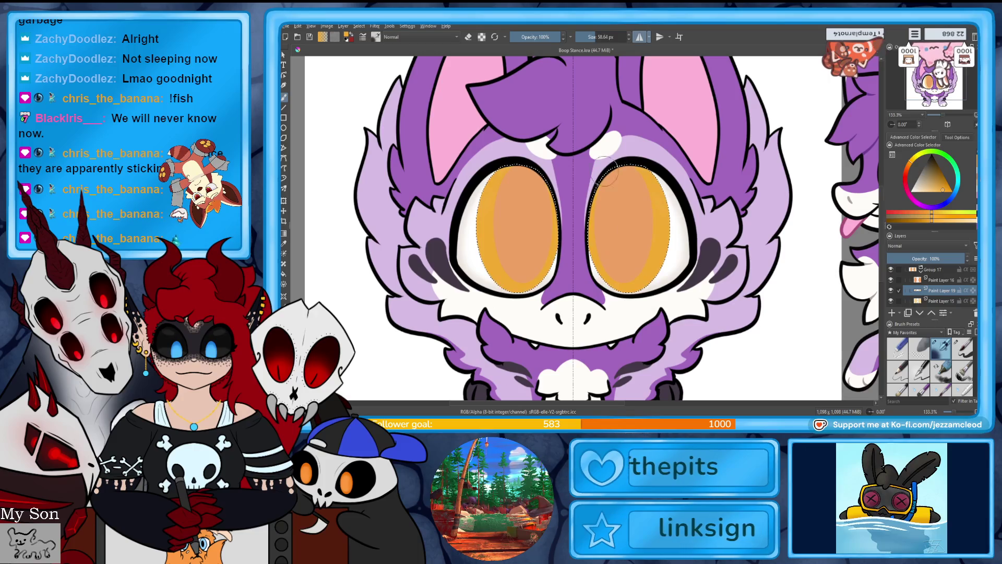
Step: Zoom in and paint a light highlight streak inside the irises, tidying it with the eraser
{"action": "key", "text": "ctrl+equal"}
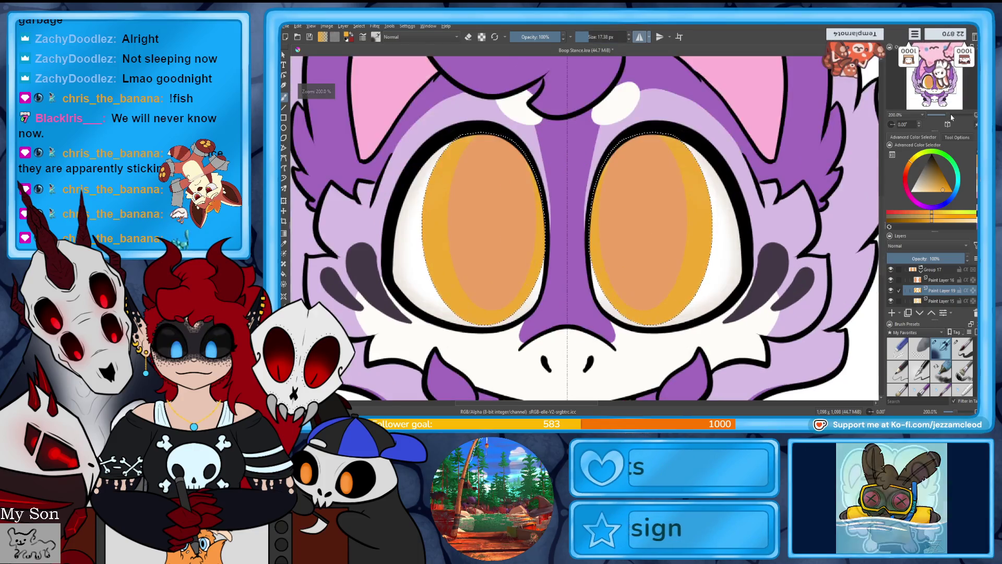
{"action": "left_click_drag", "start_coordinate": [695, 194], "coordinate": [702, 258]}
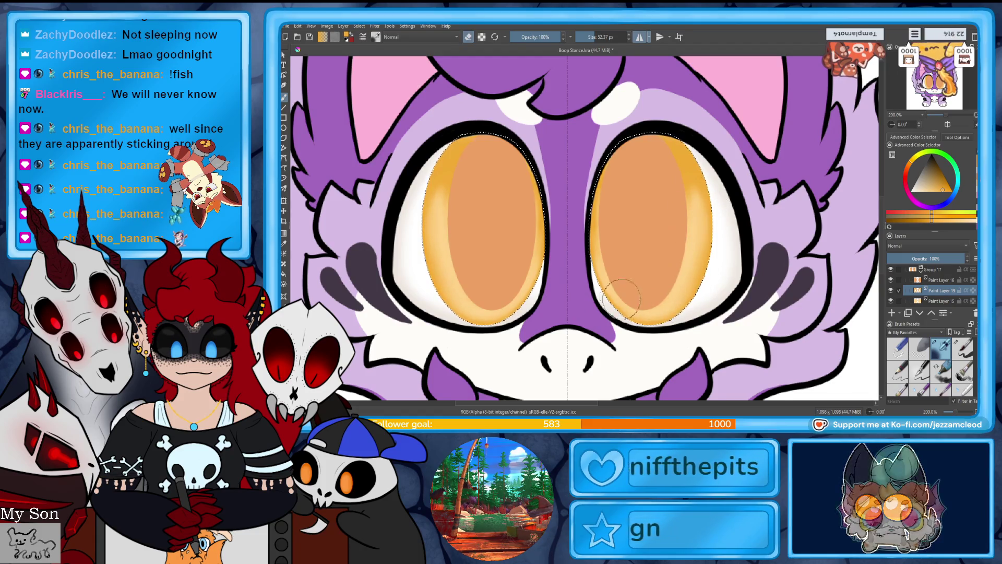
{"action": "key", "text": "e"}
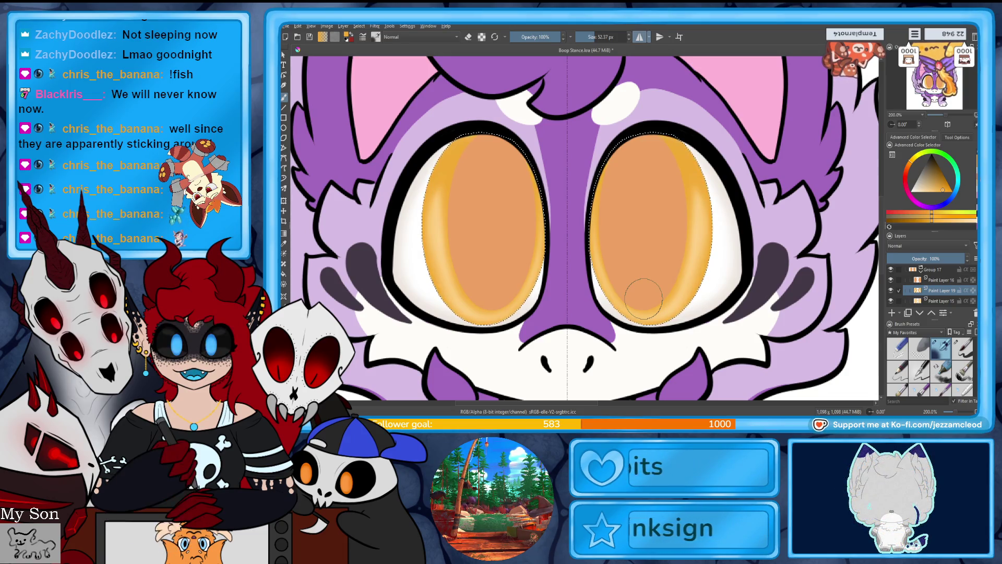
{"action": "key", "text": "Page_Up"}
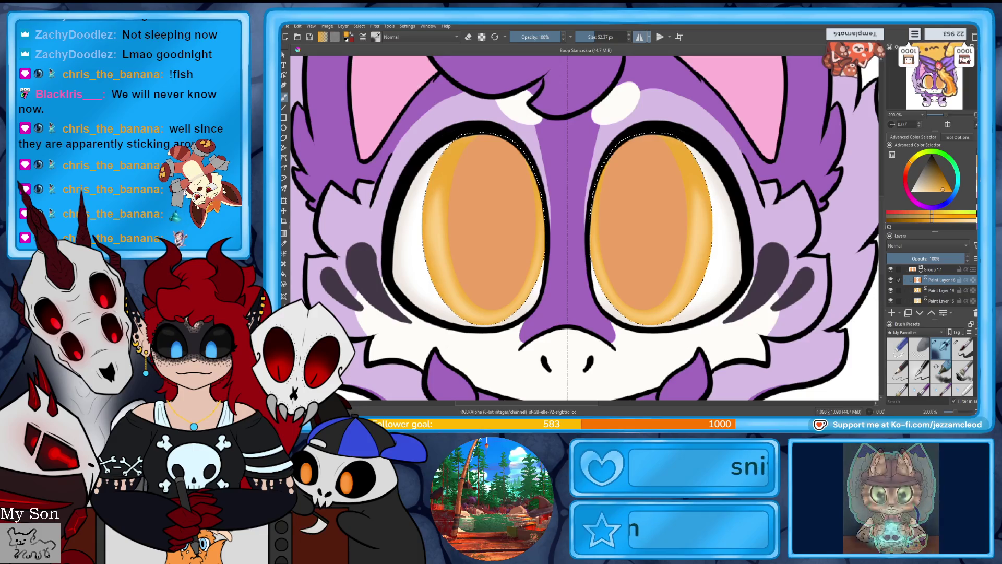
{"action": "key", "text": "ctrl+z"}
Step: On a new layer, airbrush deeper orange across the tops and centres of both irises
{"action": "key", "text": "Insert"}
{"action": "left_click", "coordinate": [945, 188]}
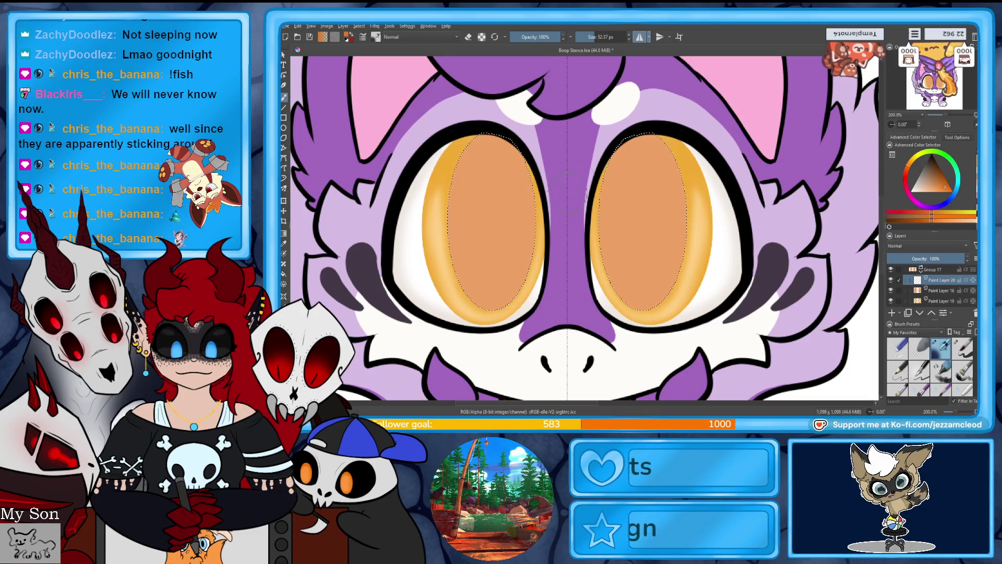
{"action": "left_click_drag", "start_coordinate": [627, 151], "coordinate": [663, 175]}
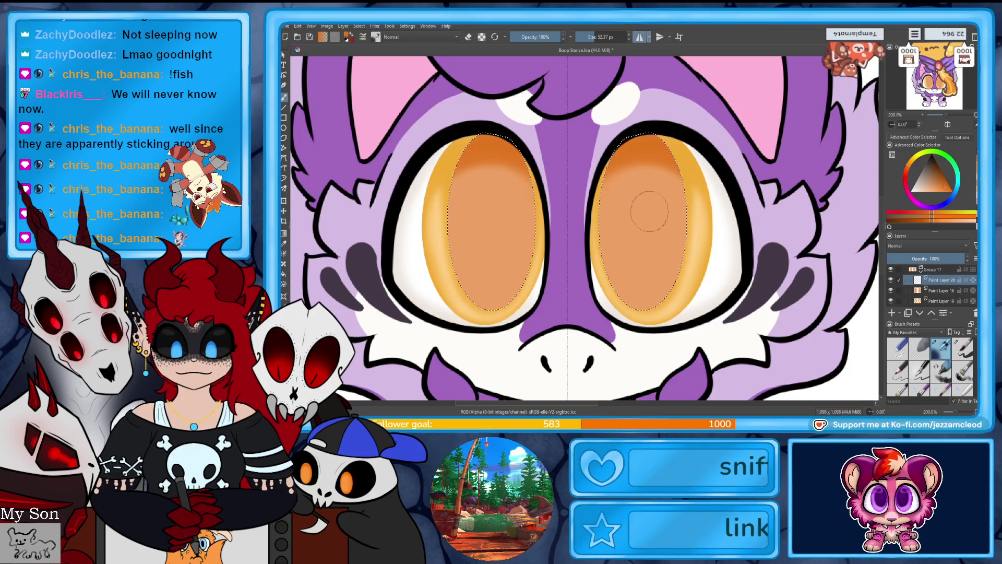
{"action": "left_click_drag", "start_coordinate": [649, 210], "coordinate": [673, 220]}
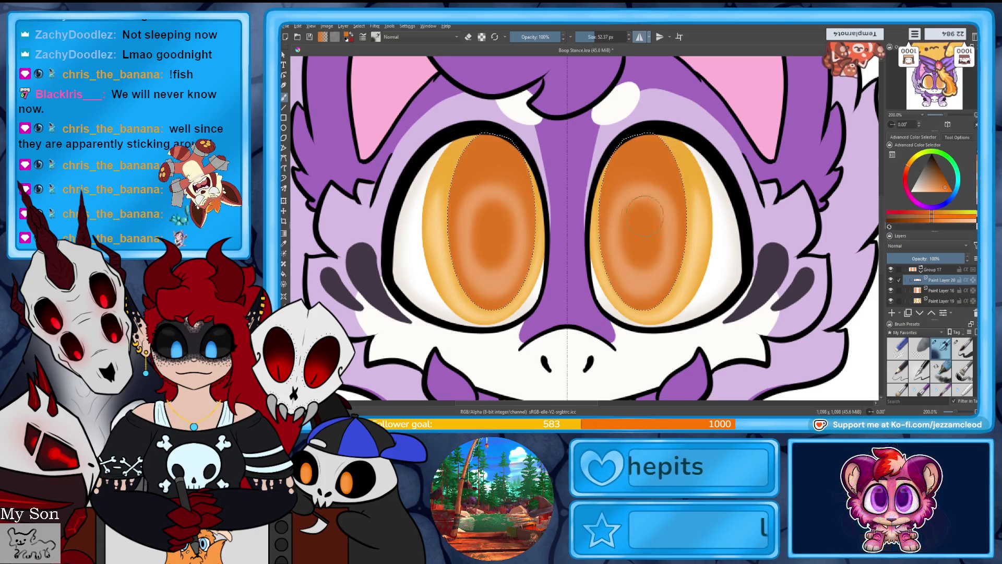
{"action": "key", "text": "e"}
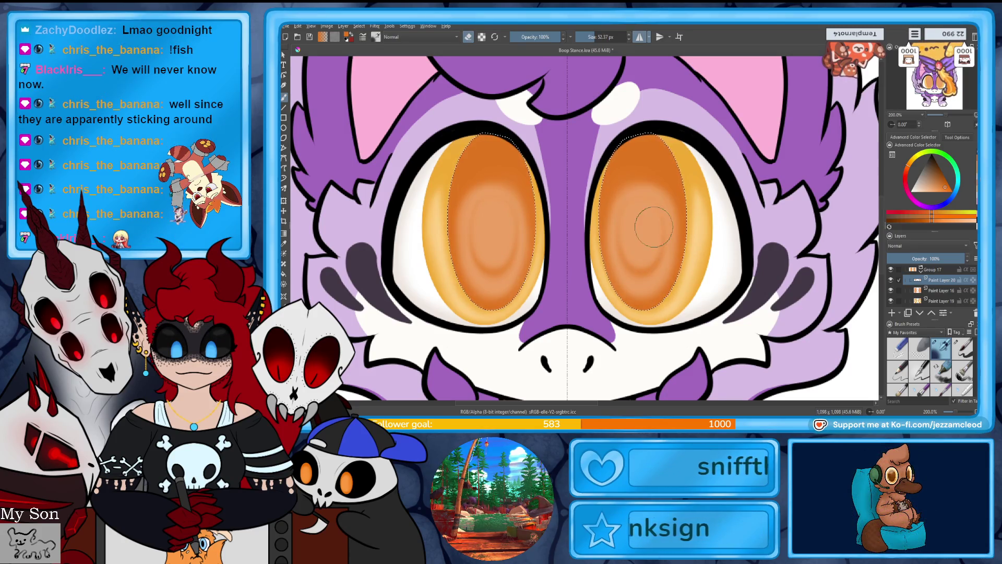
{"action": "left_click_drag", "start_coordinate": [946, 118], "coordinate": [946, 124]}
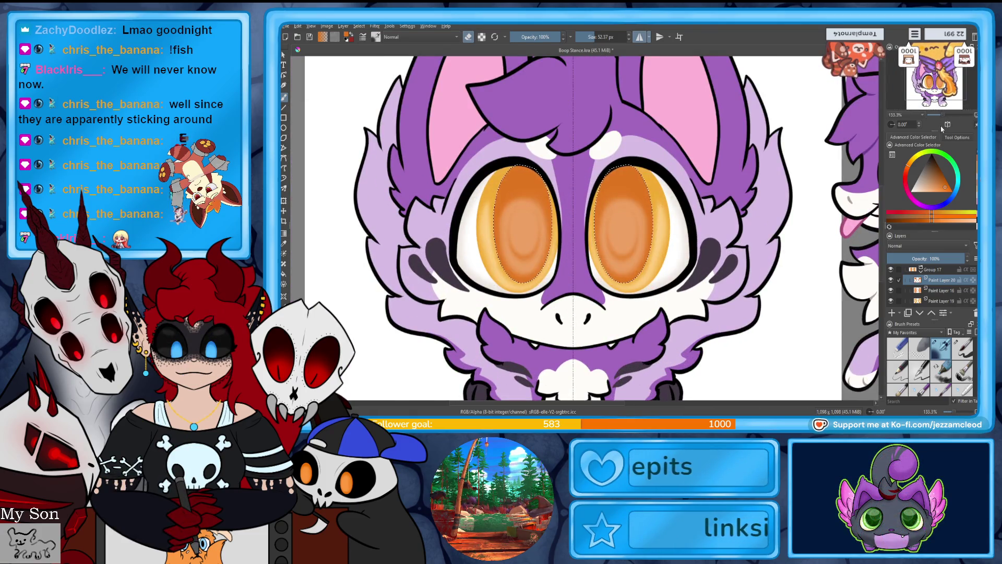
Step: Select Paint Layer 19 and switch to the Freehand Brush at 15 px
{"action": "left_click", "coordinate": [938, 301]}
{"action": "scroll", "coordinate": [950, 280], "scroll_direction": "down", "scroll_amount": 2}
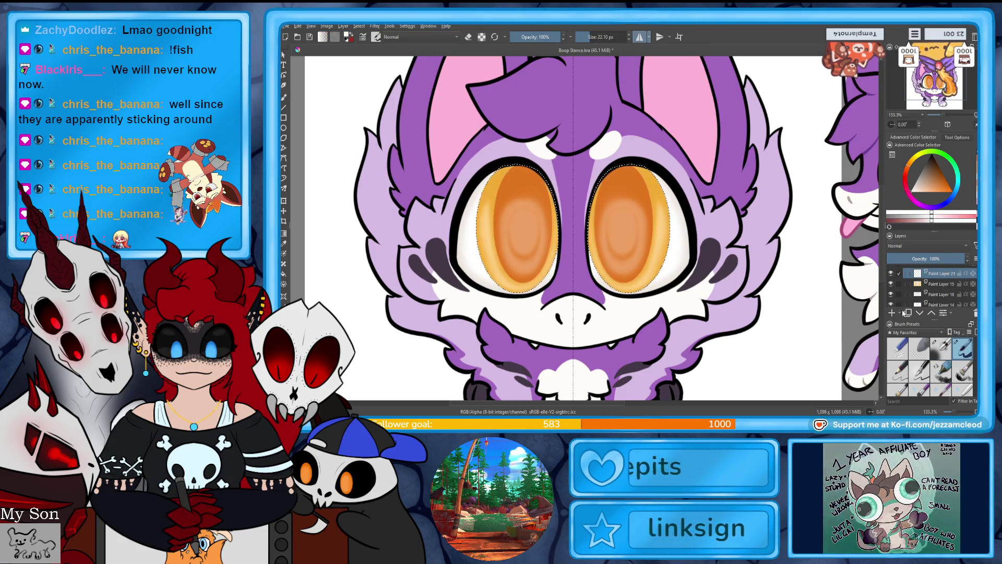
{"action": "key", "text": "b"}
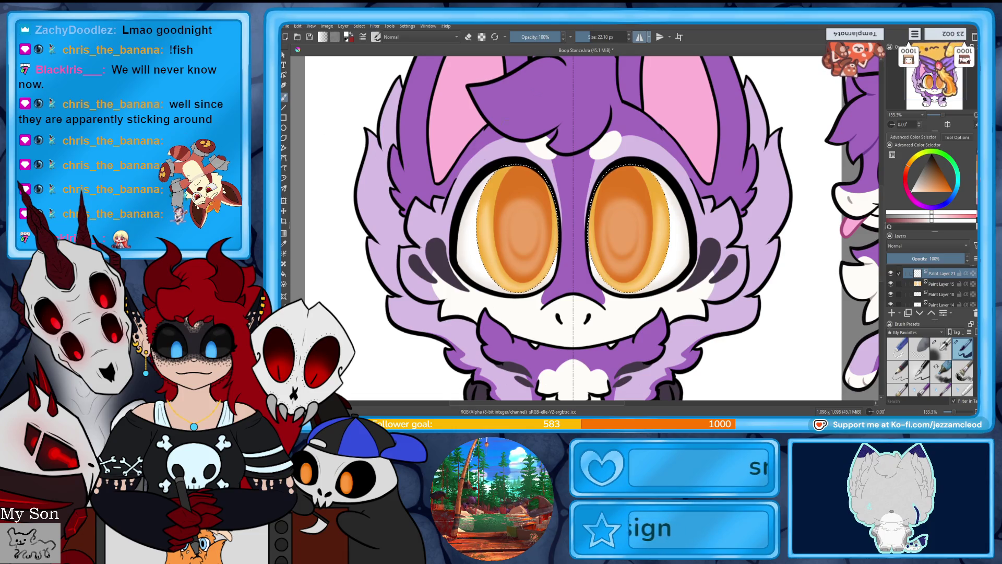
{"action": "key", "text": "e"}
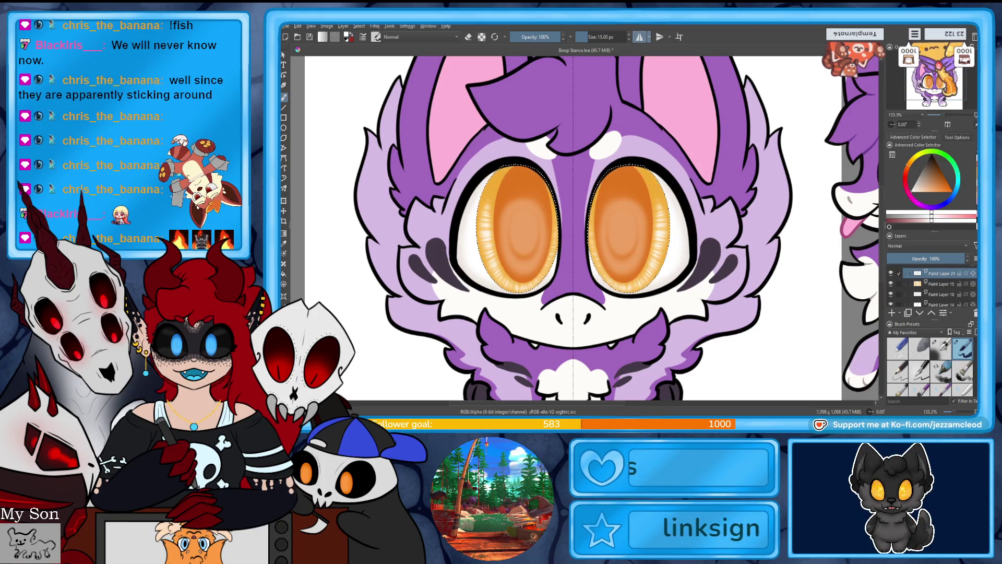
Step: Try Filter > Blur > Lens Blur on the iris streaks, then close it and check the whole character
{"action": "left_click", "coordinate": [375, 26]}
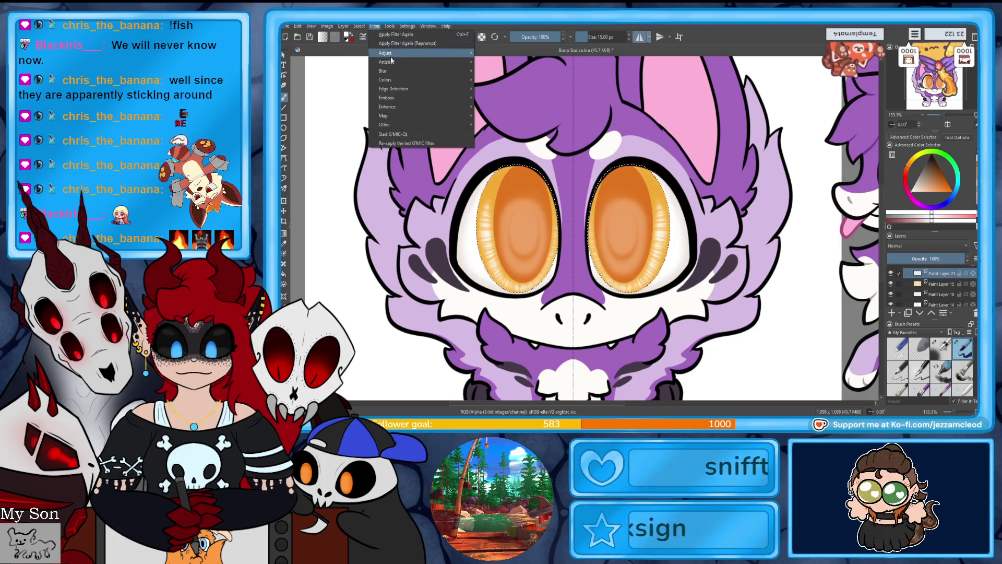
{"action": "mouse_move", "coordinate": [437, 72]}
{"action": "left_click", "coordinate": [493, 80]}
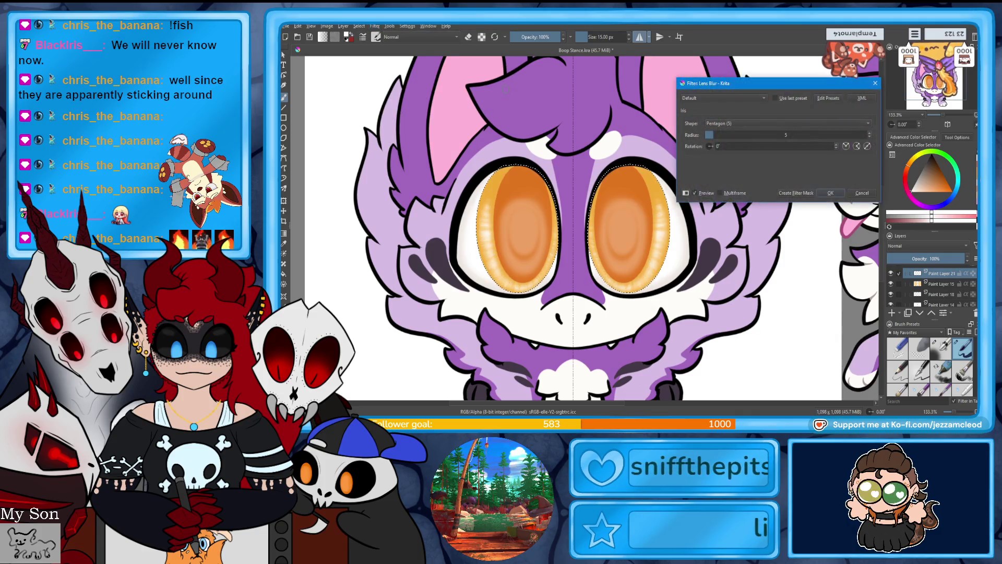
{"action": "left_click", "coordinate": [788, 194]}
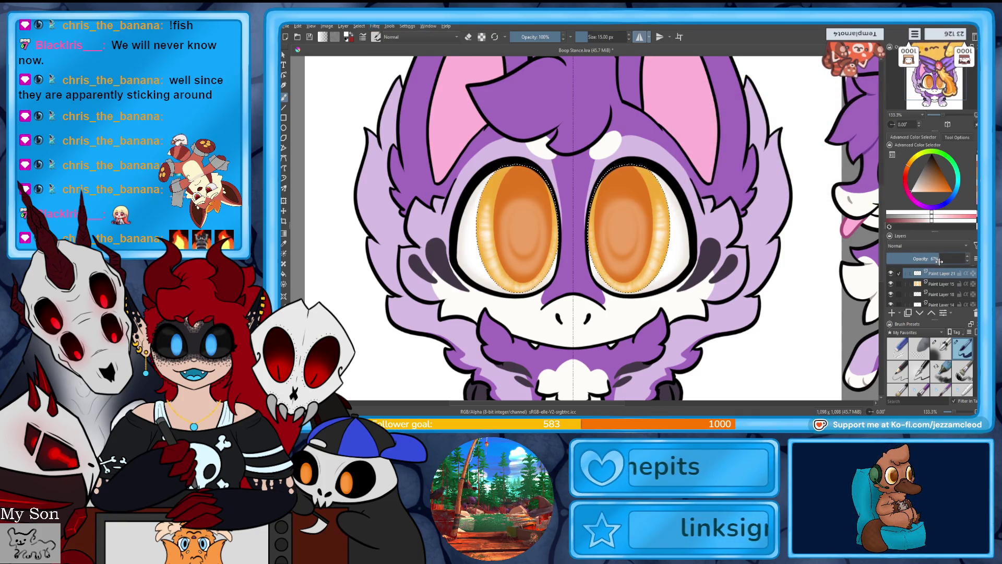
{"action": "scroll", "coordinate": [934, 287], "scroll_direction": "down", "scroll_amount": 5}
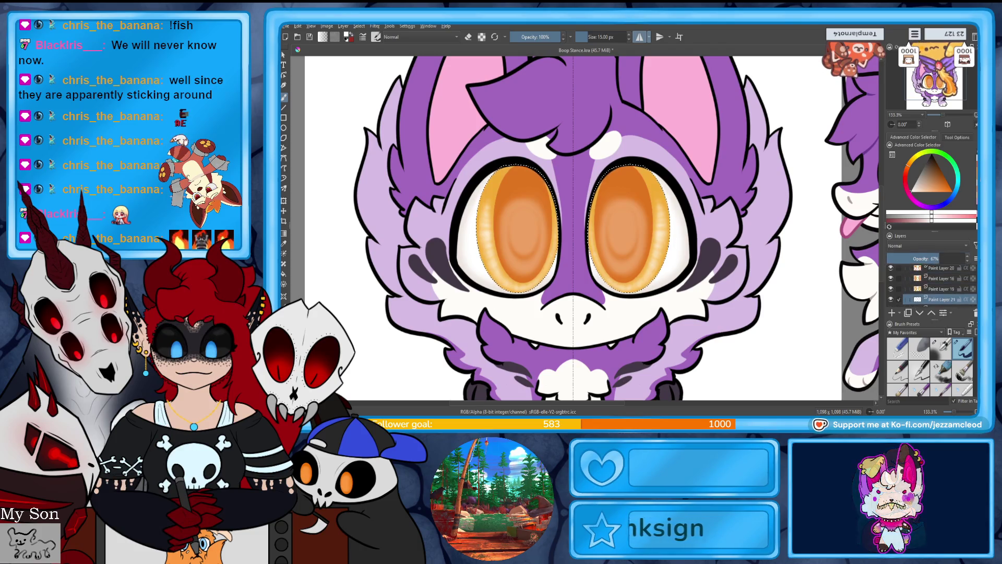
{"action": "scroll", "coordinate": [934, 288], "scroll_direction": "down", "scroll_amount": 3}
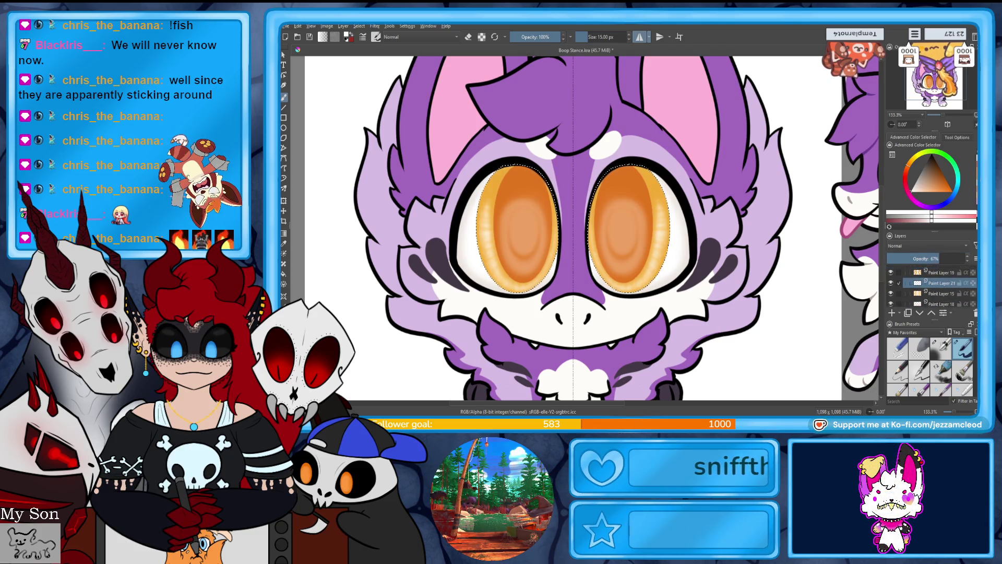
{"action": "mouse_move", "coordinate": [959, 123]}
{"action": "left_mouse_down"}
{"action": "mouse_move", "coordinate": [937, 115]}
{"action": "mouse_move", "coordinate": [947, 119]}
{"action": "left_mouse_up"}
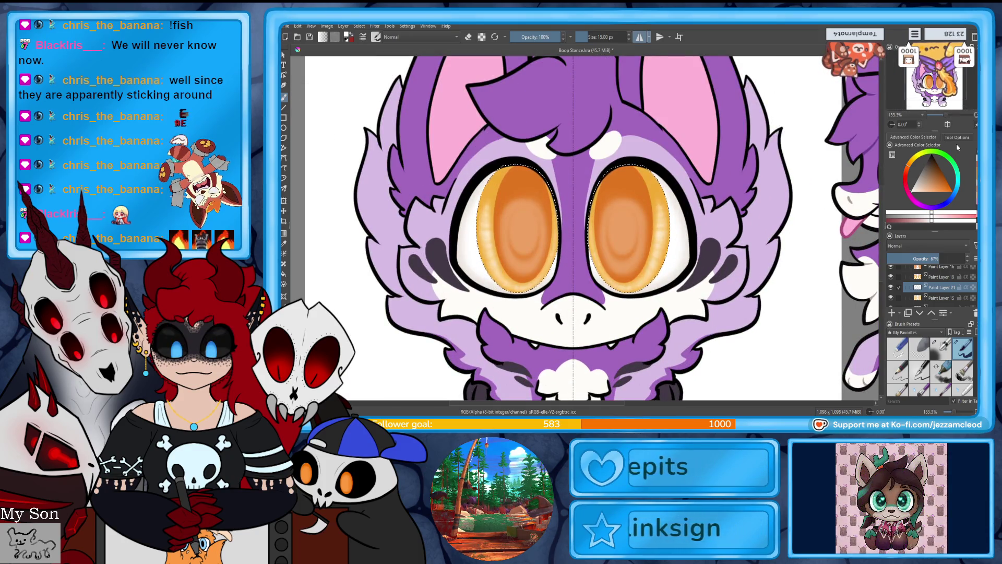
{"action": "scroll", "coordinate": [950, 286], "scroll_direction": "up", "scroll_amount": 2}
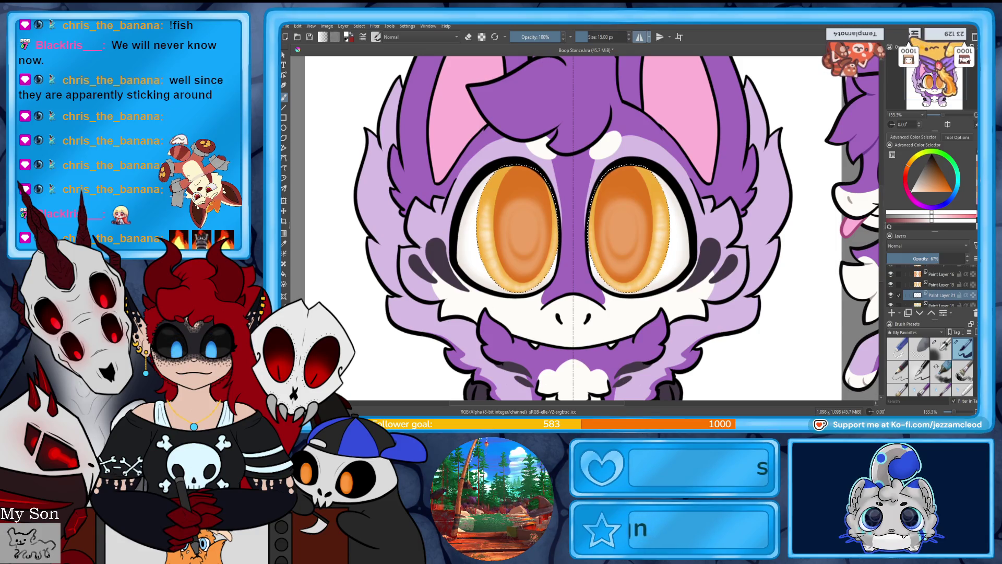
Step: Select the eye shapes from Paint Layer 14 and add empty Paint Layer 22 with the 15 px brush
{"action": "left_click", "coordinate": [931, 277]}
{"action": "scroll", "coordinate": [934, 284], "scroll_direction": "down", "scroll_amount": 3}
{"action": "left_click", "coordinate": [938, 270]}
{"action": "left_click", "coordinate": [917, 270], "text": "ctrl"}
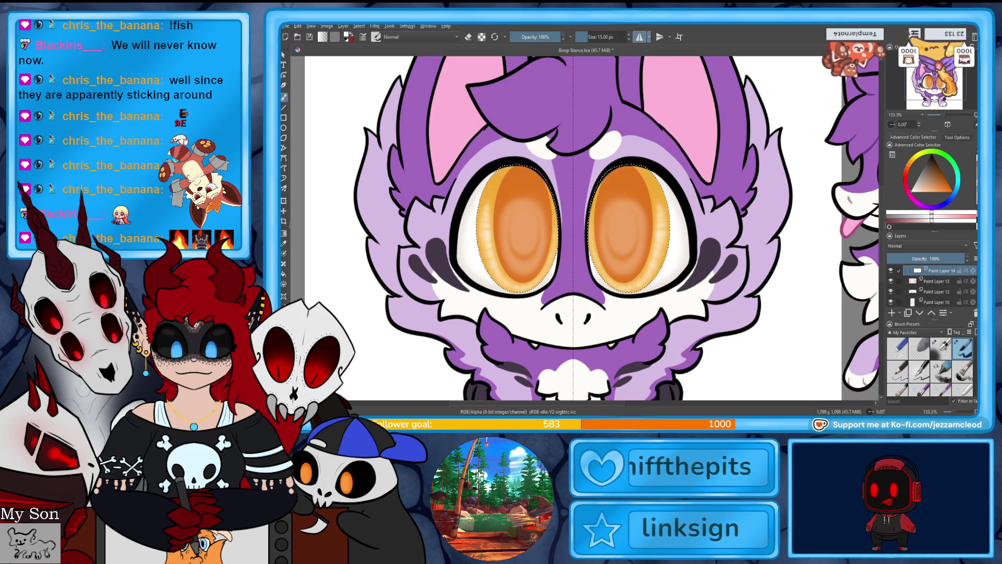
{"action": "scroll", "coordinate": [934, 286], "scroll_direction": "up", "scroll_amount": 3}
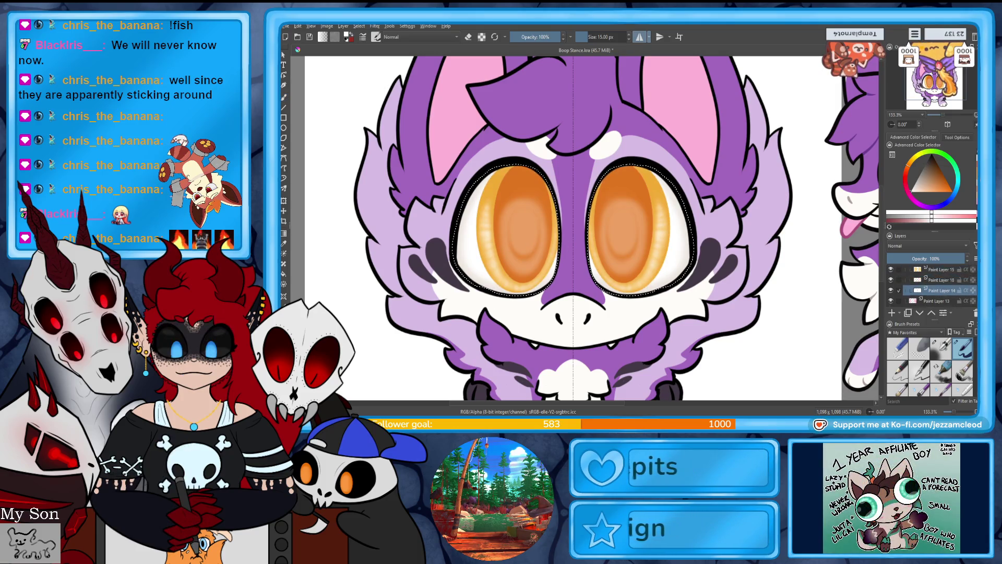
{"action": "left_click", "coordinate": [892, 313]}
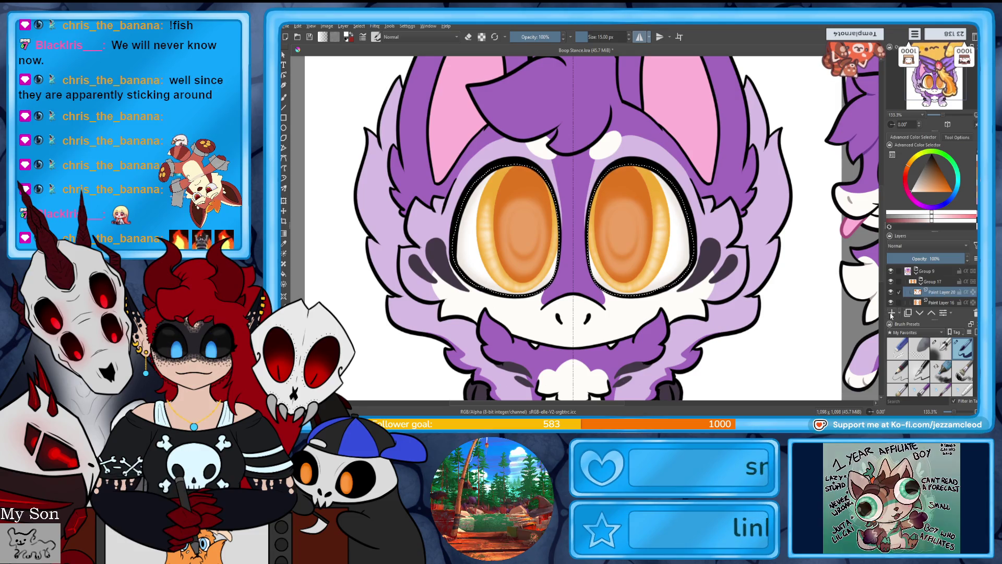
{"action": "left_click", "coordinate": [946, 346]}
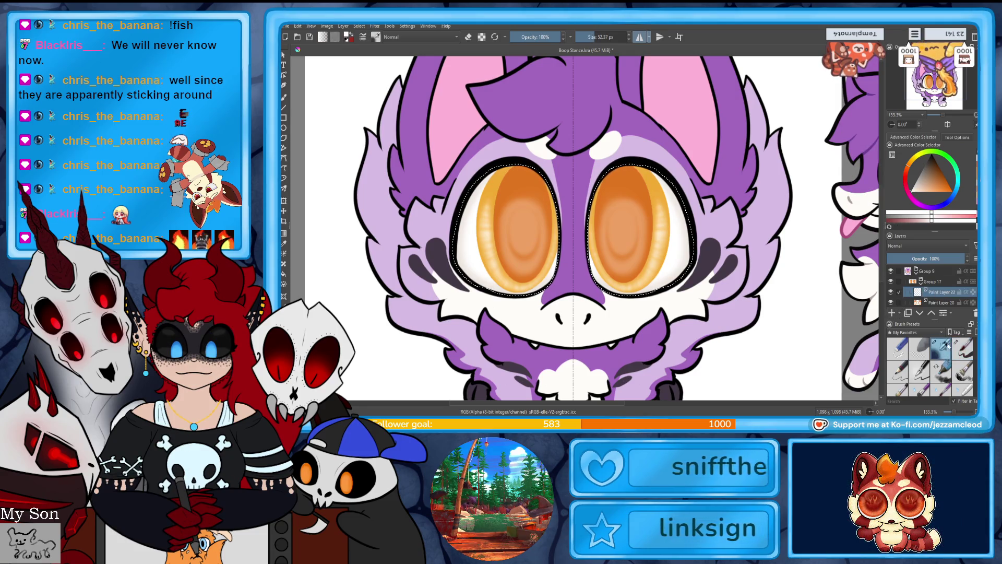
{"action": "left_click", "coordinate": [971, 351]}
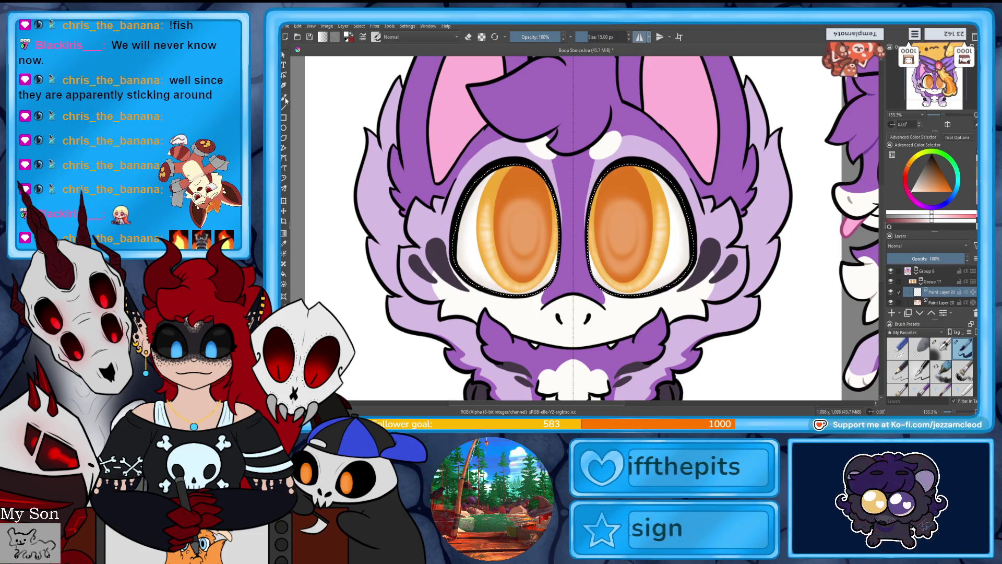
Step: Paint a curved white highlight on both eyes, redoing the first attempt
{"action": "left_click_drag", "start_coordinate": [652, 184], "coordinate": [655, 189]}
{"action": "key", "text": "ctrl+z"}
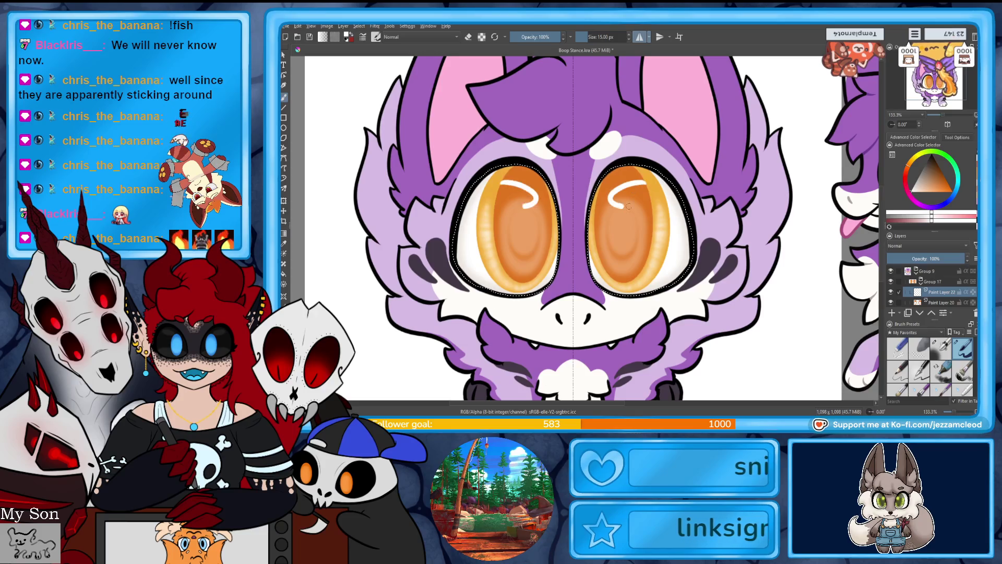
{"action": "key", "text": "ctrl+z"}
{"action": "key", "text": "ctrl+z"}
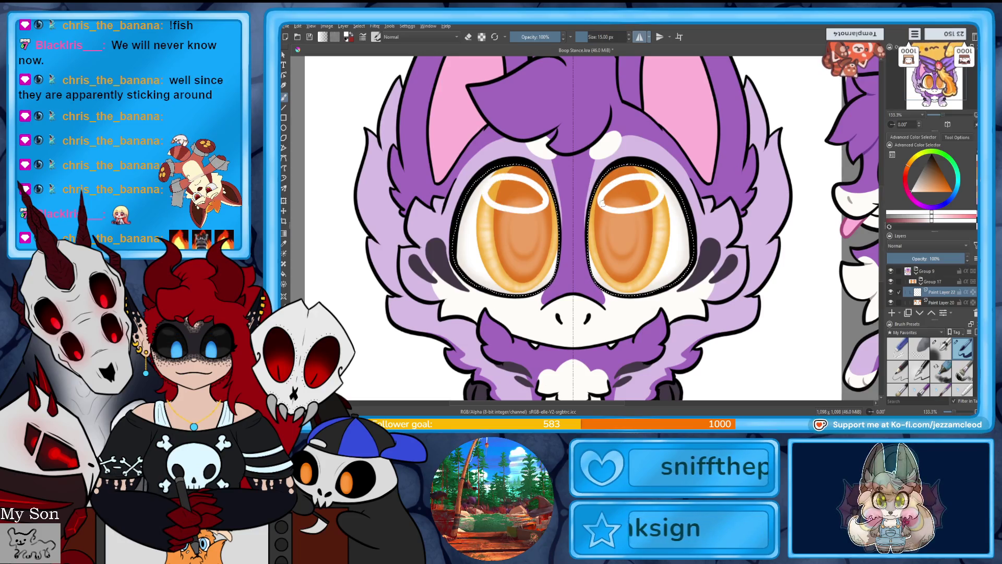
{"action": "mouse_move", "coordinate": [649, 183]}
{"action": "left_mouse_down"}
{"action": "mouse_move", "coordinate": [646, 203]}
{"action": "mouse_move", "coordinate": [657, 181]}
{"action": "left_mouse_up"}
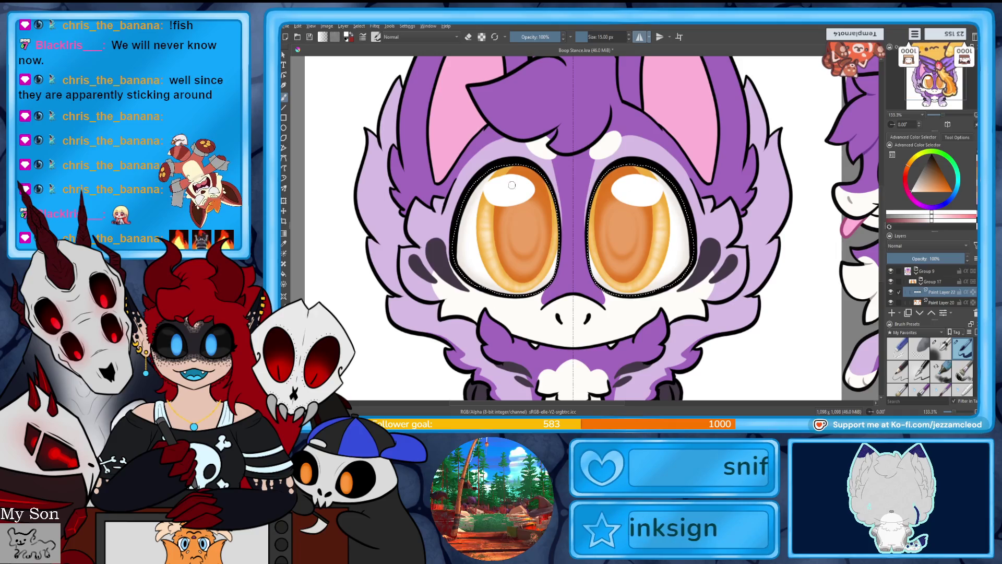
Step: Add small white strokes and dots along the lower eye edges and fade the layer to 25% opacity
{"action": "left_click_drag", "start_coordinate": [513, 185], "coordinate": [495, 200]}
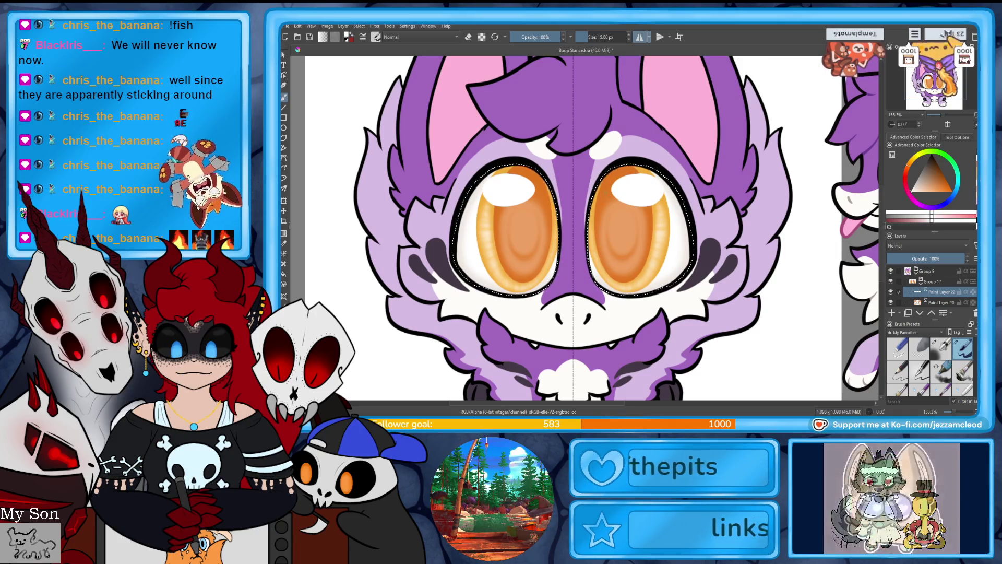
{"action": "left_click", "coordinate": [606, 195]}
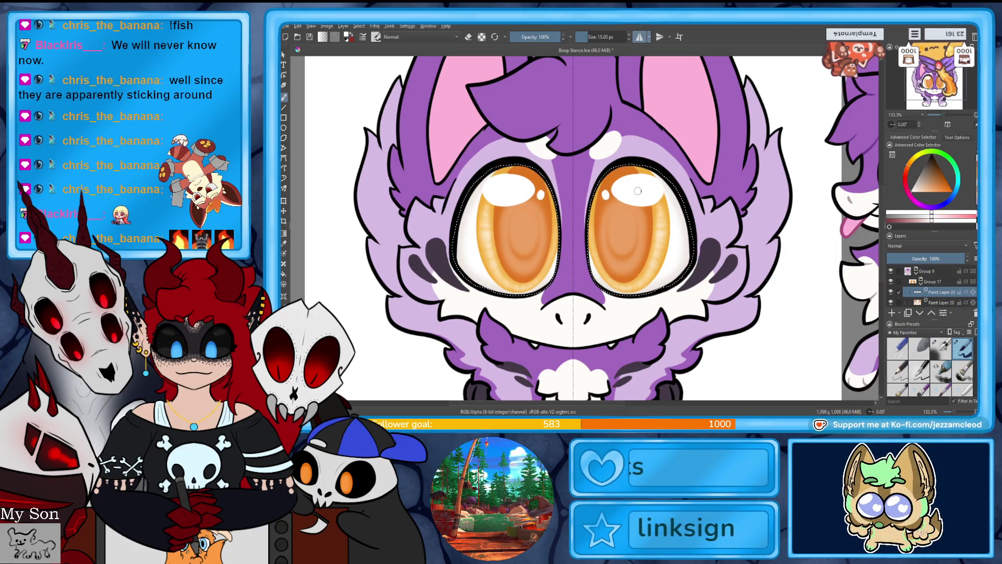
{"action": "left_click_drag", "start_coordinate": [664, 257], "coordinate": [636, 282]}
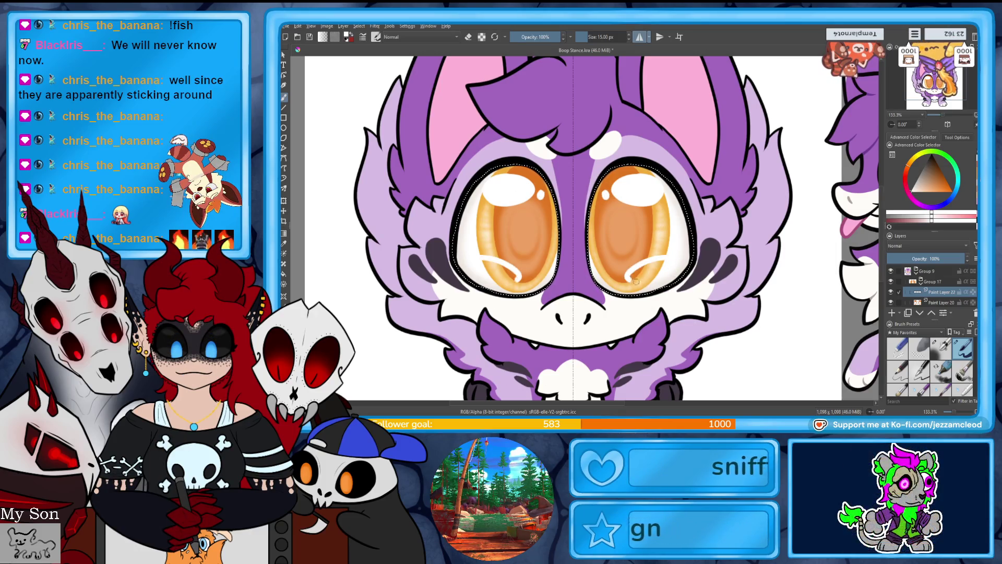
{"action": "left_click", "coordinate": [617, 276]}
{"action": "left_click", "coordinate": [607, 276]}
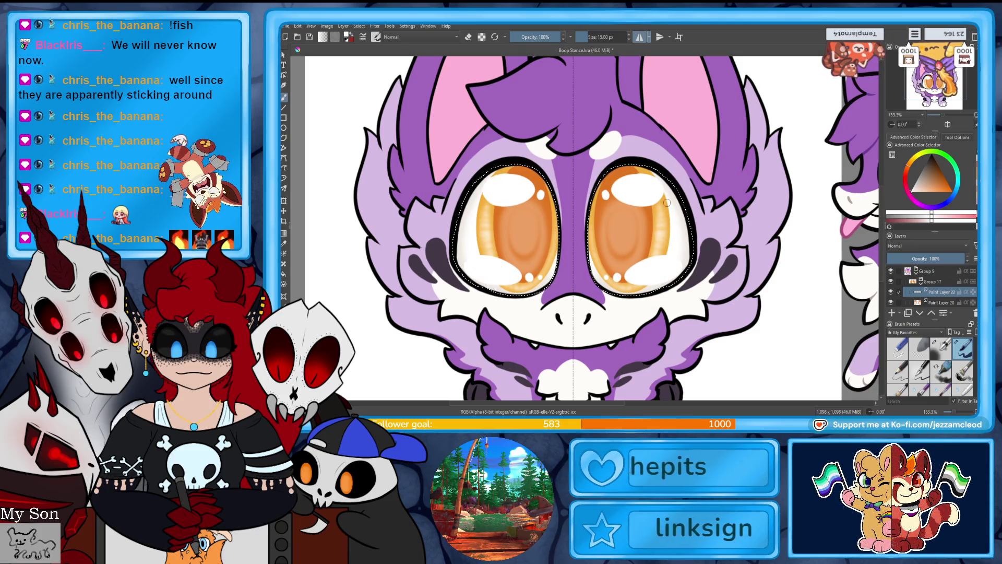
{"action": "left_click", "coordinate": [903, 259]}
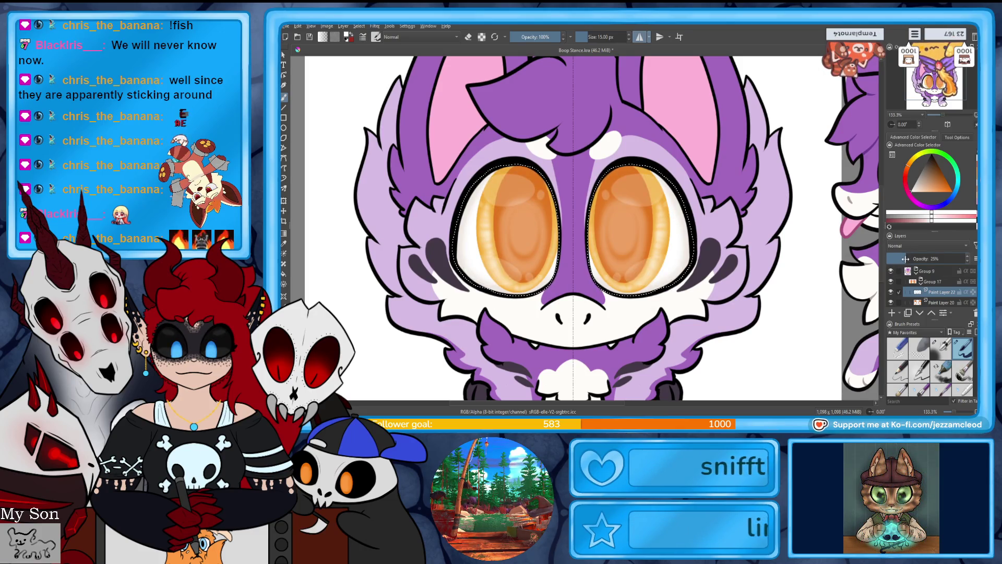
{"action": "left_click", "coordinate": [375, 26]}
Step: Soften the eye shine with a Gaussian Blur
{"action": "mouse_move", "coordinate": [449, 71]}
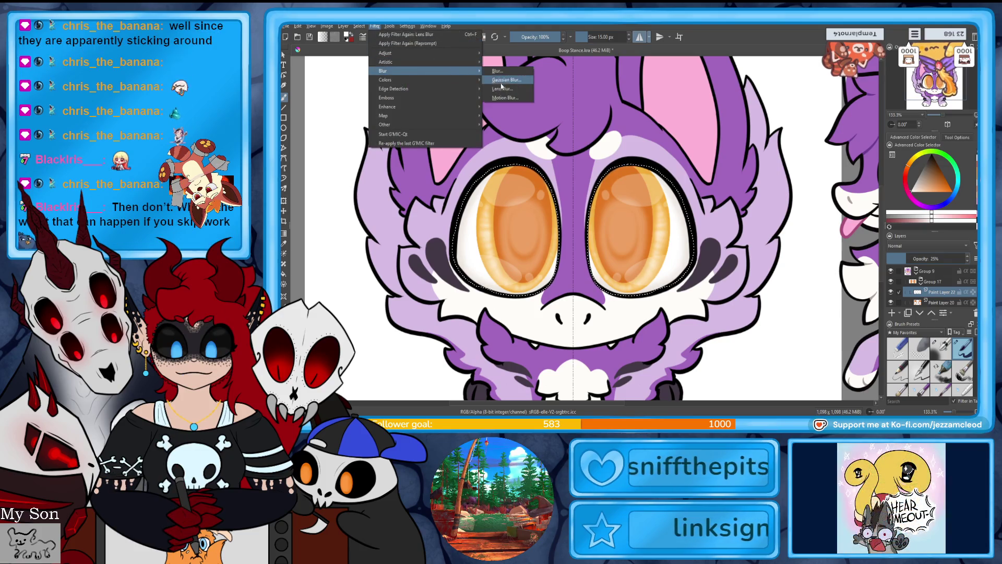
{"action": "left_click", "coordinate": [501, 81]}
{"action": "left_click", "coordinate": [838, 195]}
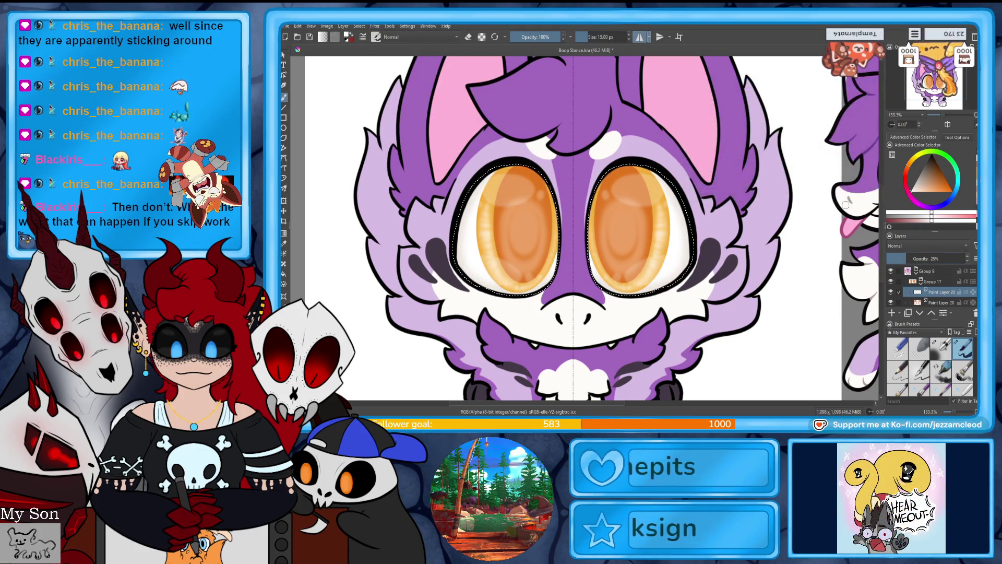
Step: Airbrush a wide pale yellow glow into both irises on Paint Layer 20
{"action": "left_click", "coordinate": [916, 204]}
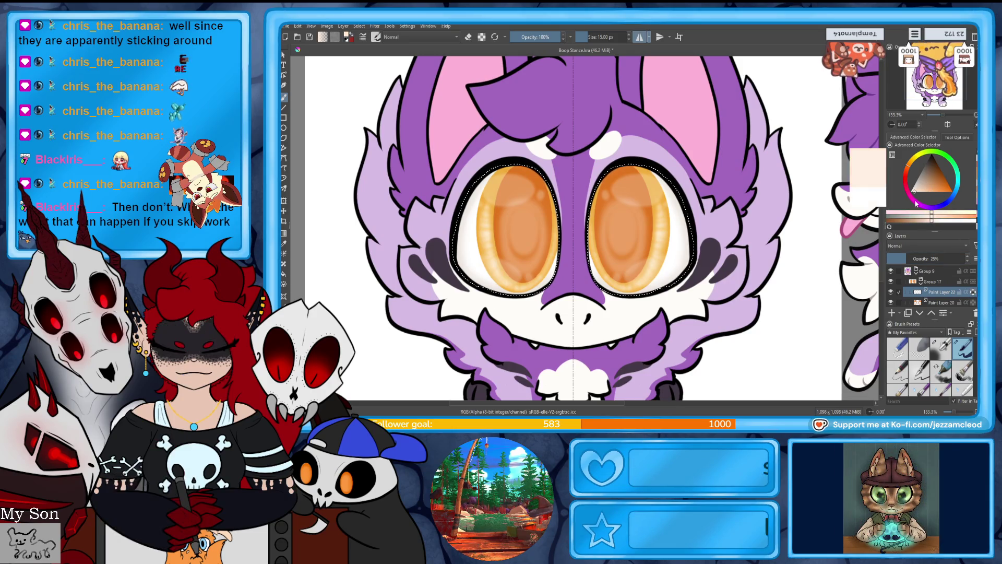
{"action": "left_click_drag", "start_coordinate": [916, 204], "coordinate": [920, 204]}
{"action": "left_click_drag", "start_coordinate": [585, 37], "coordinate": [614, 37]}
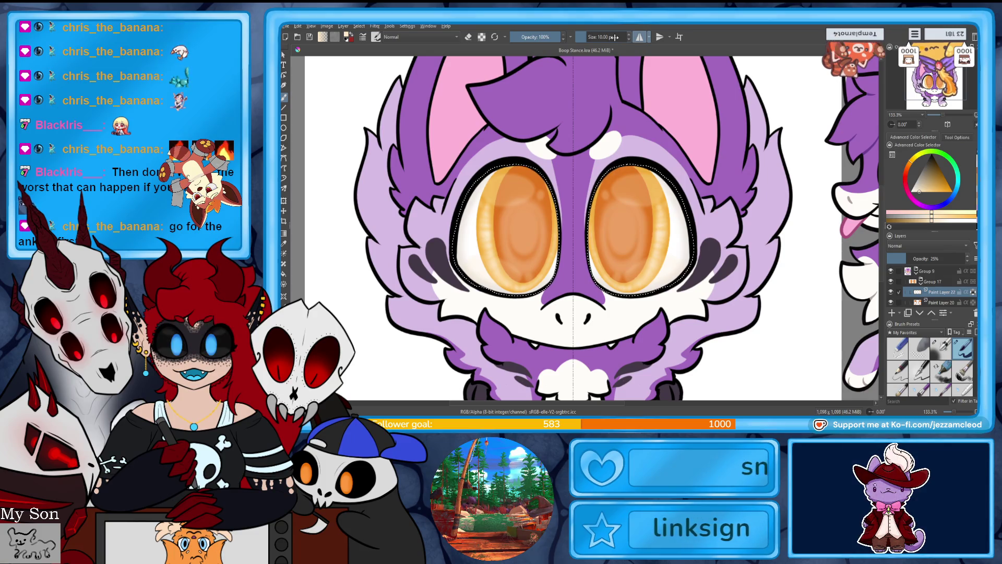
{"action": "left_click", "coordinate": [935, 302]}
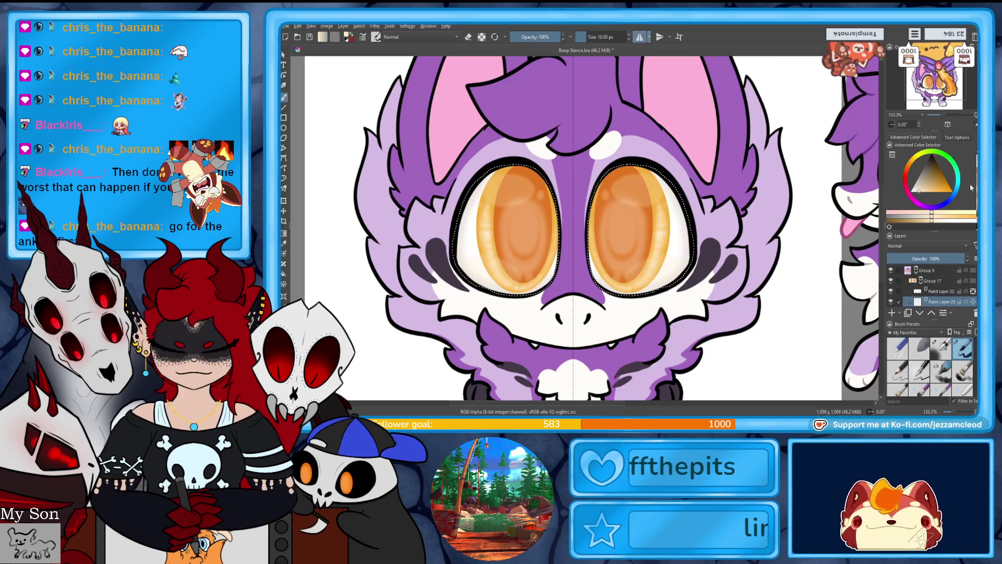
{"action": "left_click", "coordinate": [942, 348]}
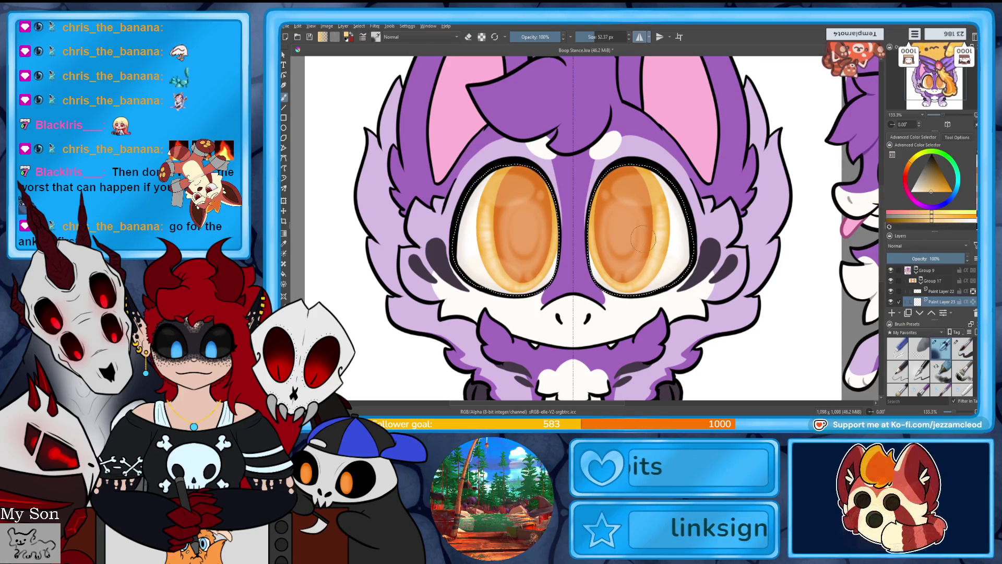
{"action": "left_click_drag", "start_coordinate": [626, 206], "coordinate": [617, 209]}
{"action": "key", "text": "e"}
{"action": "key", "text": "e"}
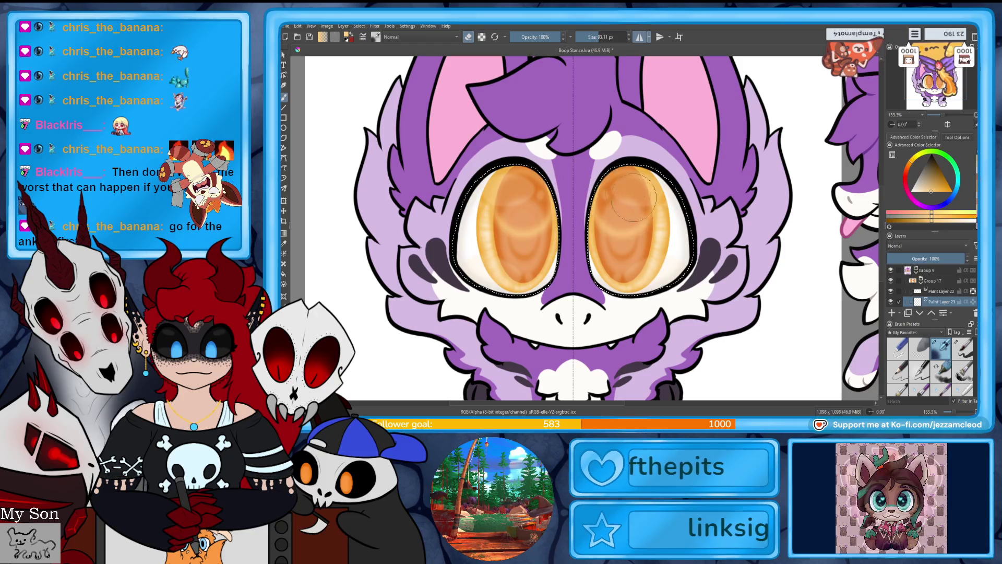
{"action": "left_click", "coordinate": [631, 261]}
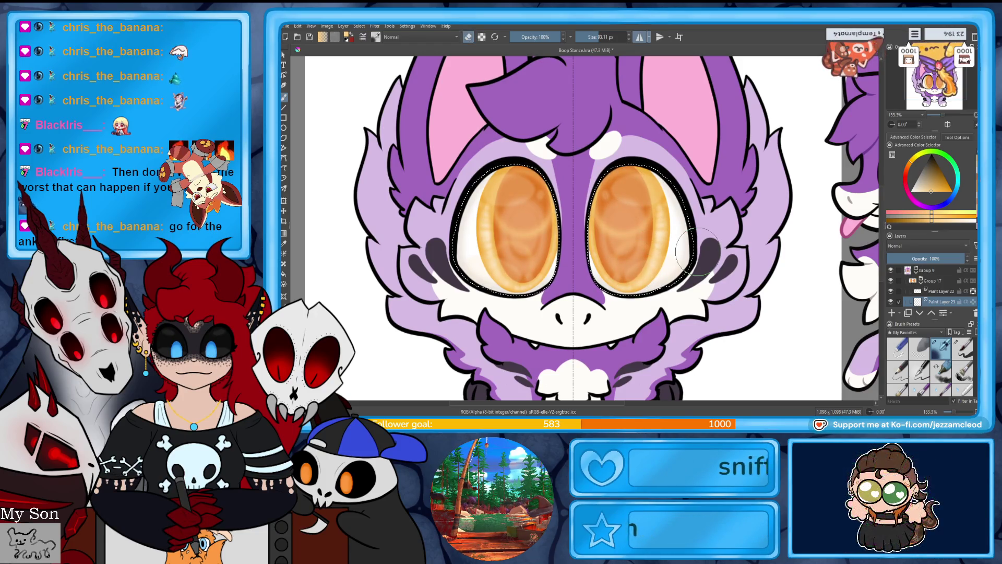
Step: Add a new layer and set up a light peach 10 px detail brush, zoomed on the eyes
{"action": "left_click", "coordinate": [897, 314]}
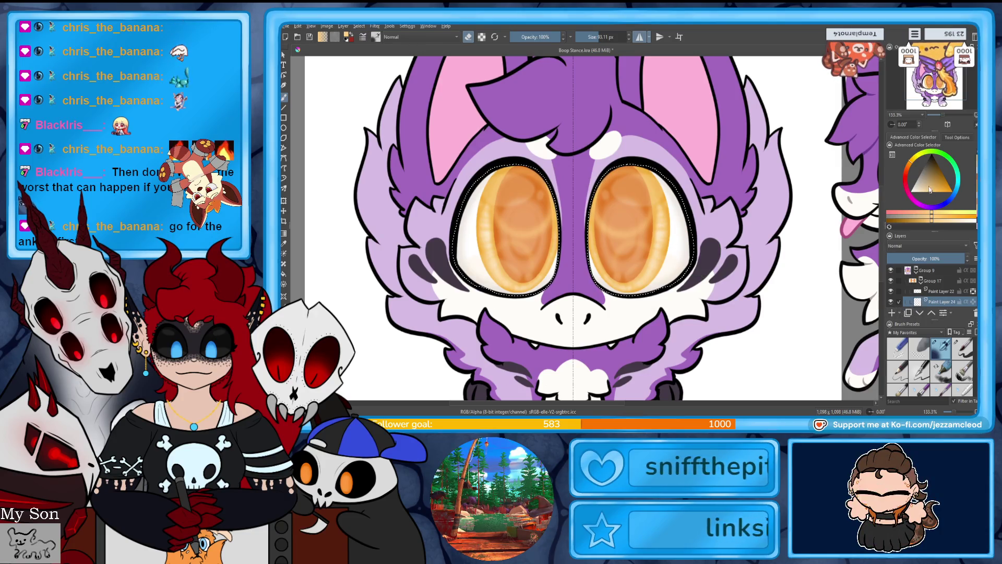
{"action": "left_click", "coordinate": [927, 192]}
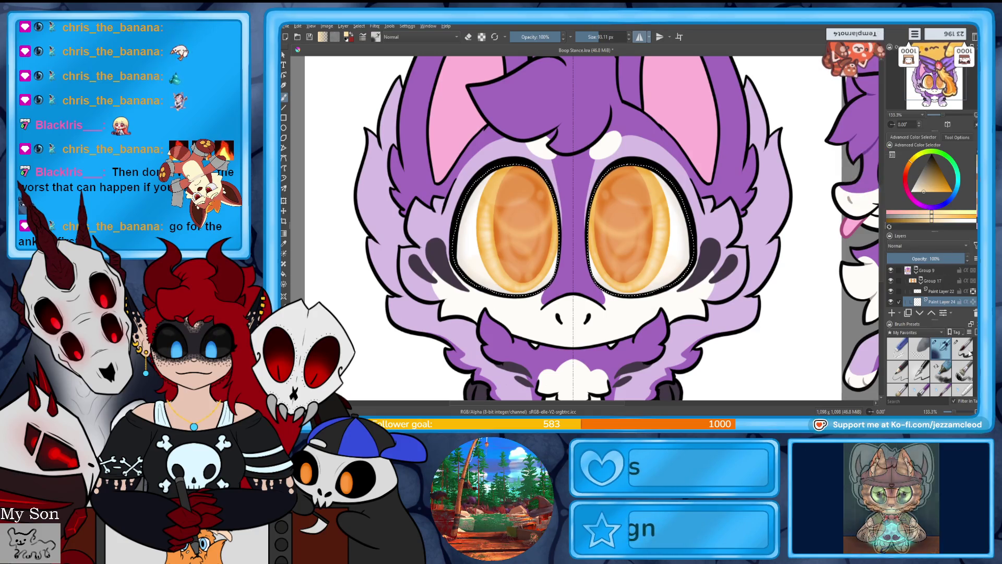
{"action": "key", "text": "slash"}
{"action": "left_click", "coordinate": [950, 118]}
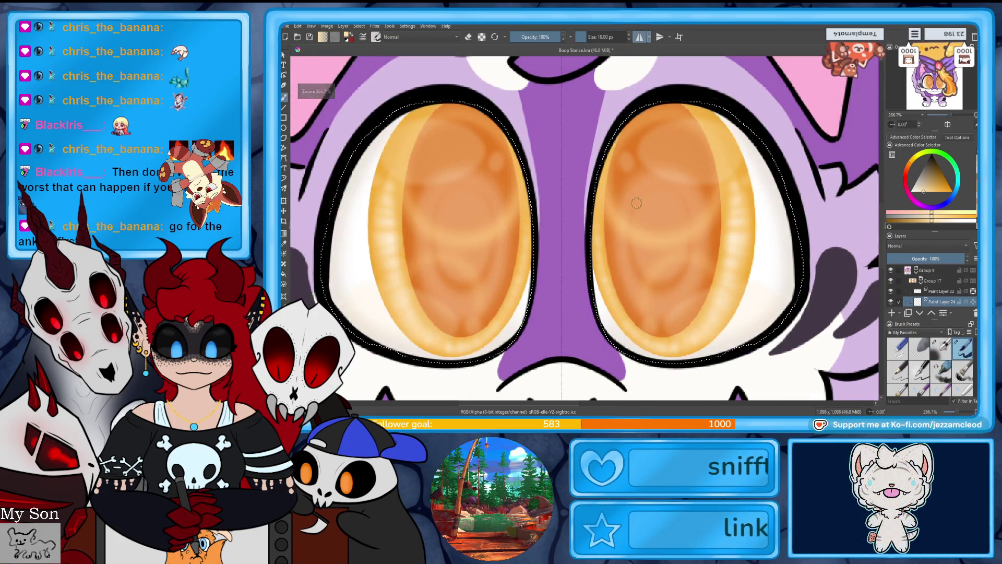
Step: Paint mirrored heart highlights and short light streaks in both irises
{"action": "mouse_move", "coordinate": [636, 193]}
{"action": "left_mouse_down"}
{"action": "mouse_move", "coordinate": [657, 215]}
{"action": "mouse_move", "coordinate": [656, 198]}
{"action": "left_mouse_up"}
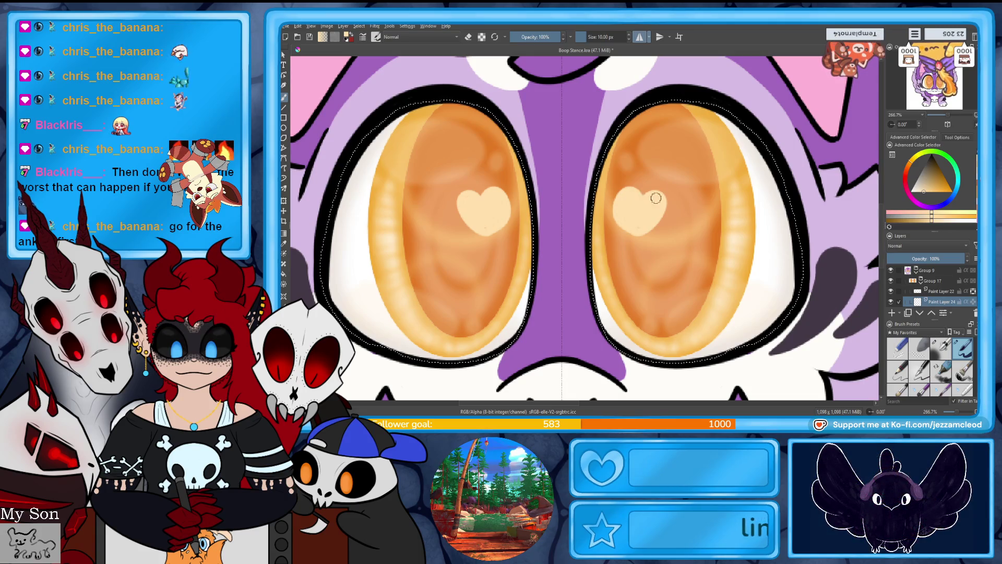
{"action": "mouse_move", "coordinate": [741, 221]}
{"action": "left_mouse_down"}
{"action": "mouse_move", "coordinate": [711, 222]}
{"action": "mouse_move", "coordinate": [714, 271]}
{"action": "mouse_move", "coordinate": [694, 311]}
{"action": "left_mouse_up"}
{"action": "left_click_drag", "start_coordinate": [611, 271], "coordinate": [625, 288]}
{"action": "left_click_drag", "start_coordinate": [619, 293], "coordinate": [652, 324]}
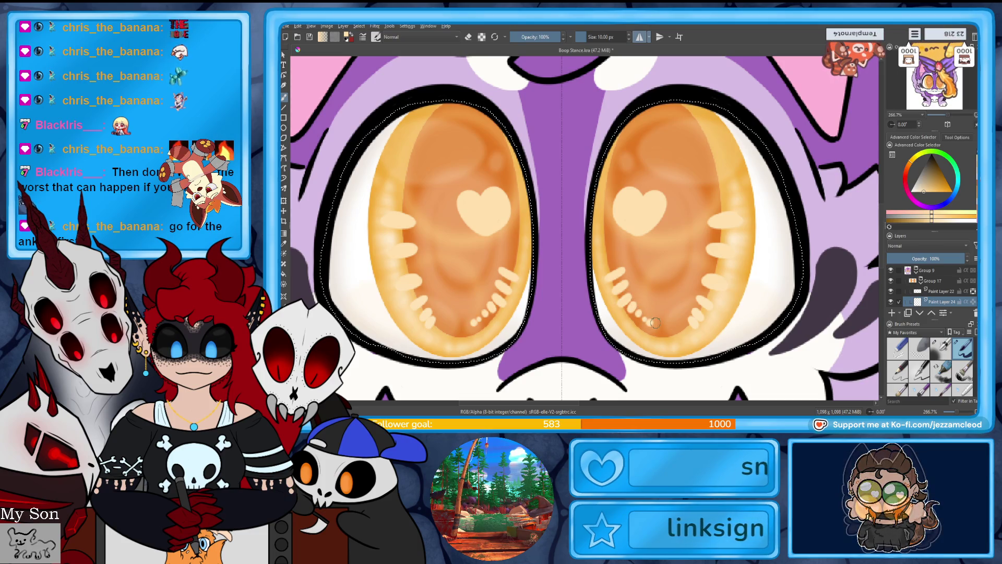
Step: Apply Lens Blur to the highlights, set the layer to 81% opacity, and switch to an airbrush eraser
{"action": "left_click", "coordinate": [375, 27]}
{"action": "mouse_move", "coordinate": [471, 76]}
{"action": "left_click", "coordinate": [507, 89]}
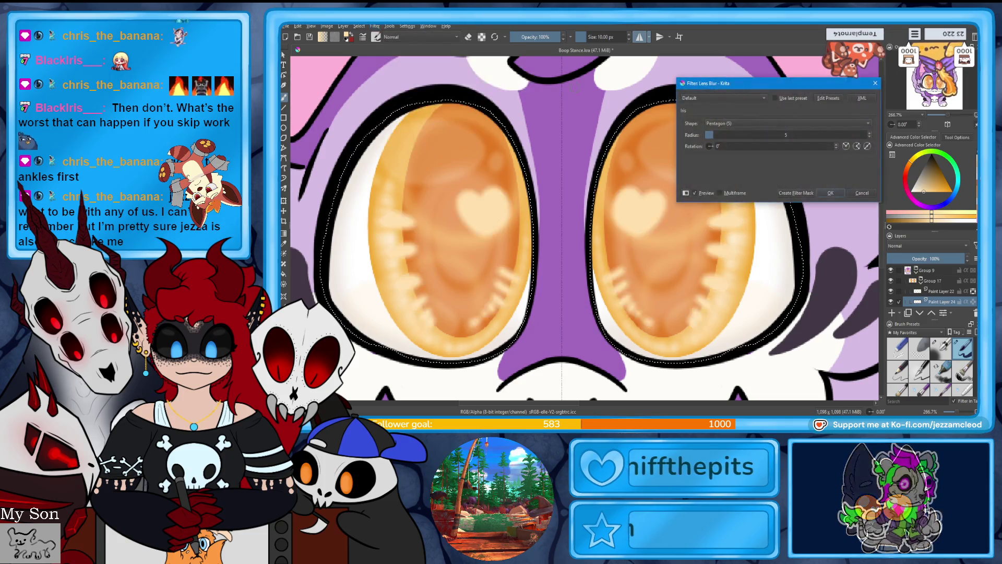
{"action": "left_click", "coordinate": [840, 201]}
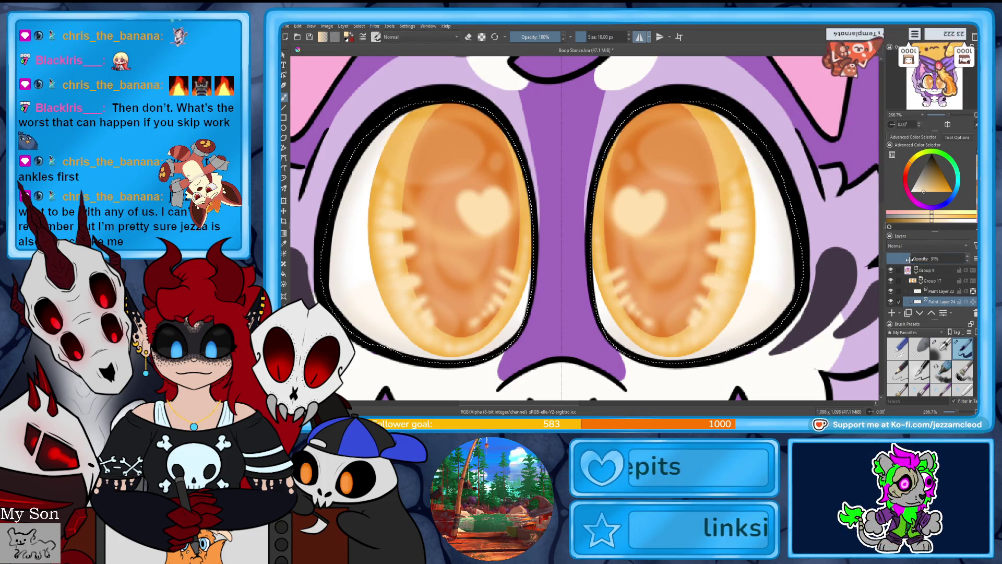
{"action": "left_click_drag", "start_coordinate": [911, 258], "coordinate": [942, 258]}
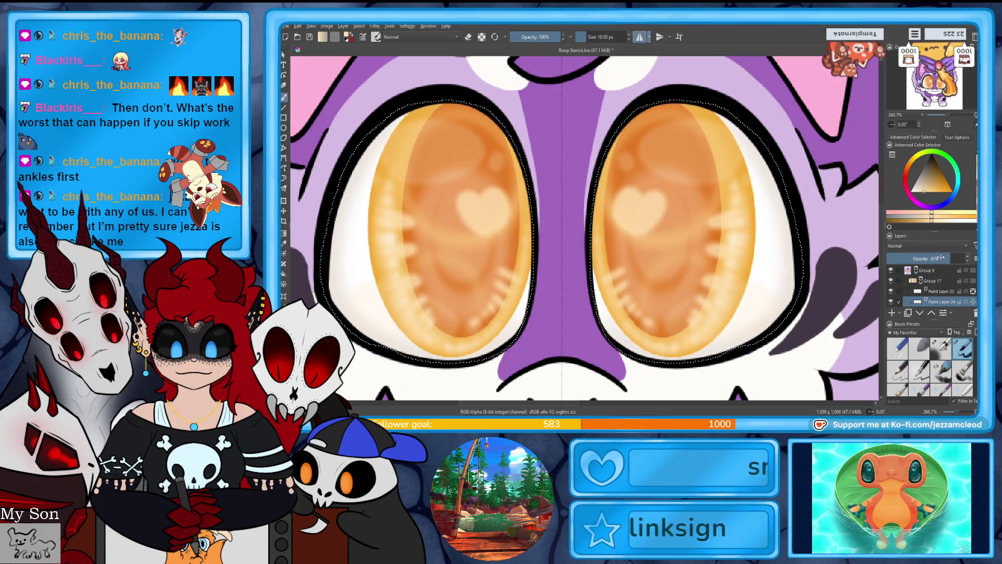
{"action": "left_click", "coordinate": [942, 348]}
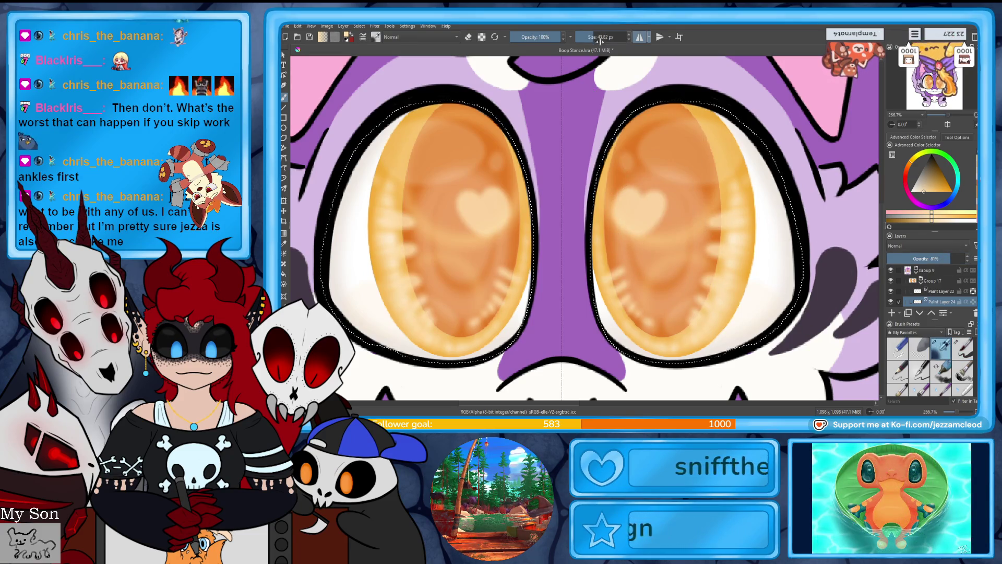
{"action": "key", "text": "e"}
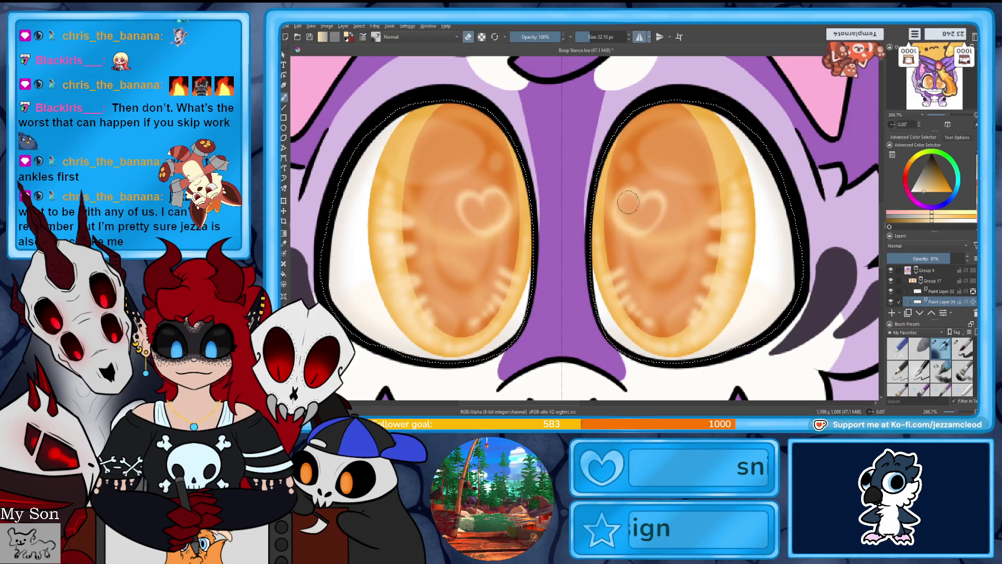
{"action": "left_click", "coordinate": [940, 119]}
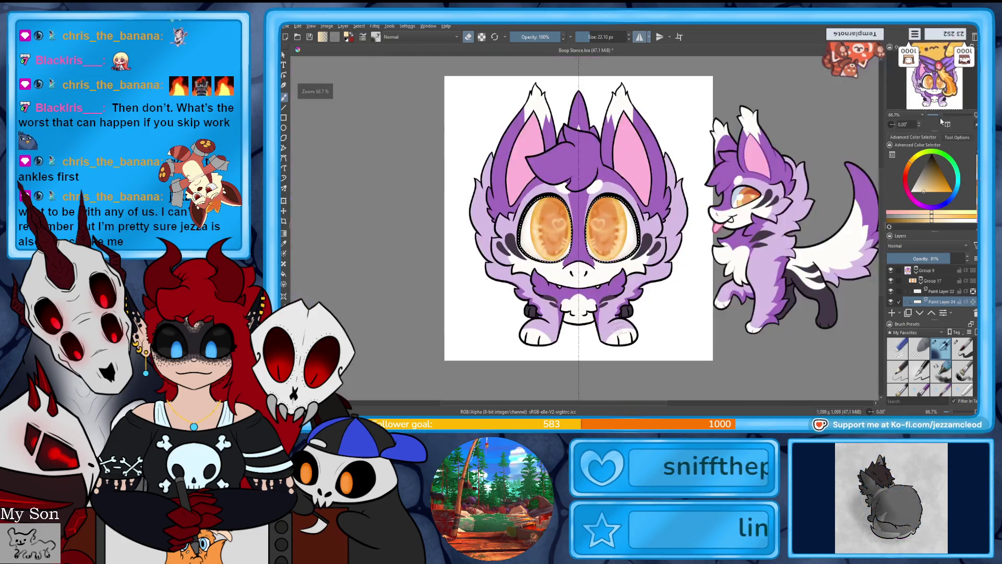
{"action": "key", "text": "plus"}
{"action": "key", "text": "plus"}
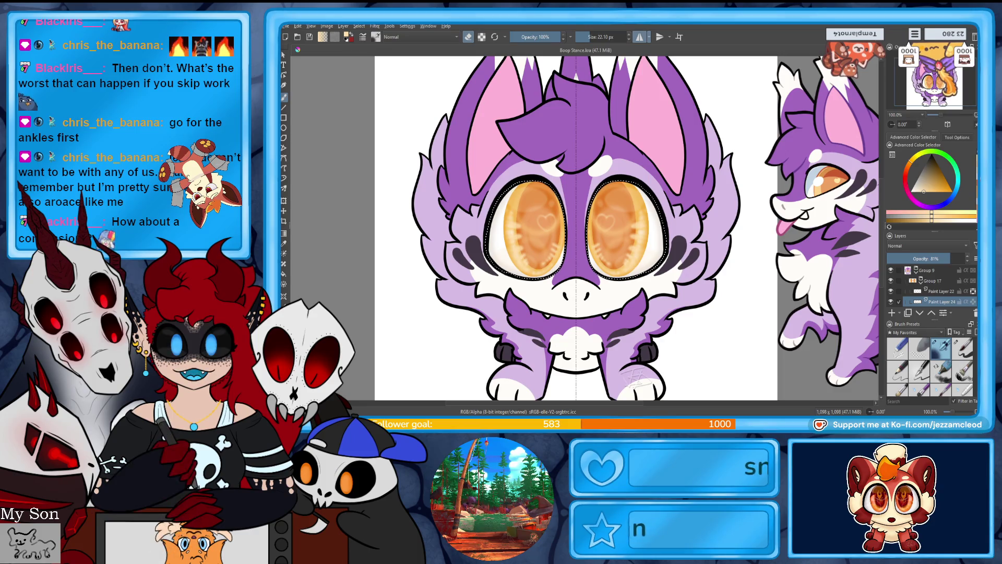
Step: Select Paint Layer 8's silhouette, add a new layer, and make it purple at 36% opacity
{"action": "scroll", "coordinate": [929, 284], "scroll_direction": "down", "scroll_amount": 3}
{"action": "scroll", "coordinate": [929, 285], "scroll_direction": "down", "scroll_amount": 1}
{"action": "left_click", "coordinate": [936, 286]}
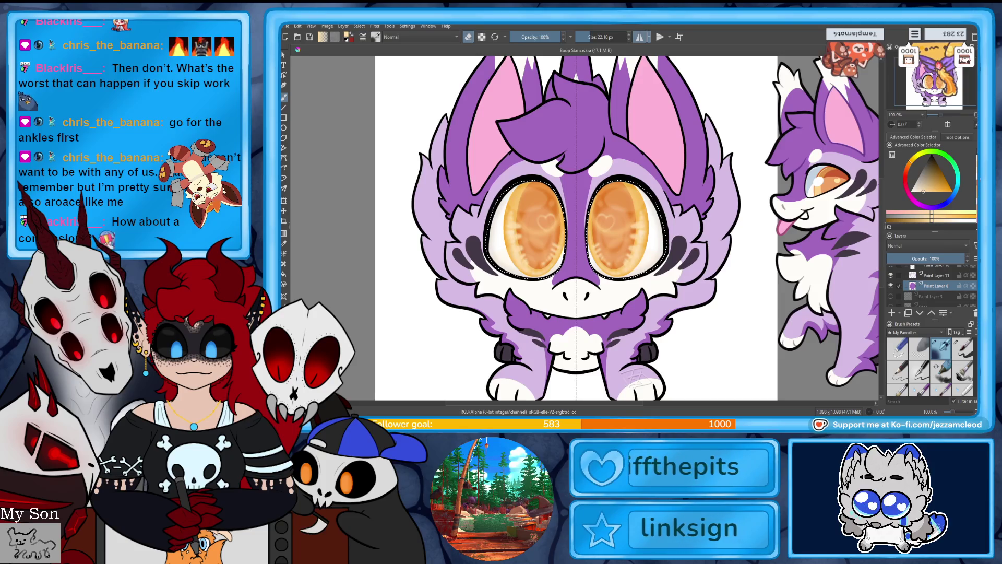
{"action": "left_click", "coordinate": [912, 286], "text": "ctrl"}
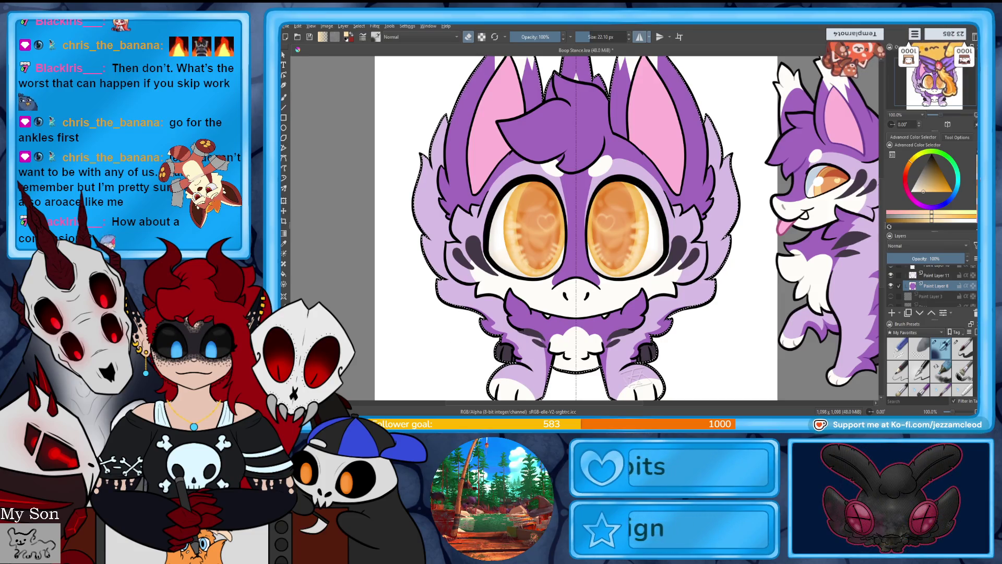
{"action": "scroll", "coordinate": [929, 285], "scroll_direction": "up", "scroll_amount": 3}
{"action": "scroll", "coordinate": [940, 296], "scroll_direction": "up", "scroll_amount": 1}
{"action": "left_click", "coordinate": [891, 312]}
{"action": "left_click_drag", "start_coordinate": [940, 114], "coordinate": [932, 114]}
{"action": "left_click_drag", "start_coordinate": [936, 184], "coordinate": [940, 179]}
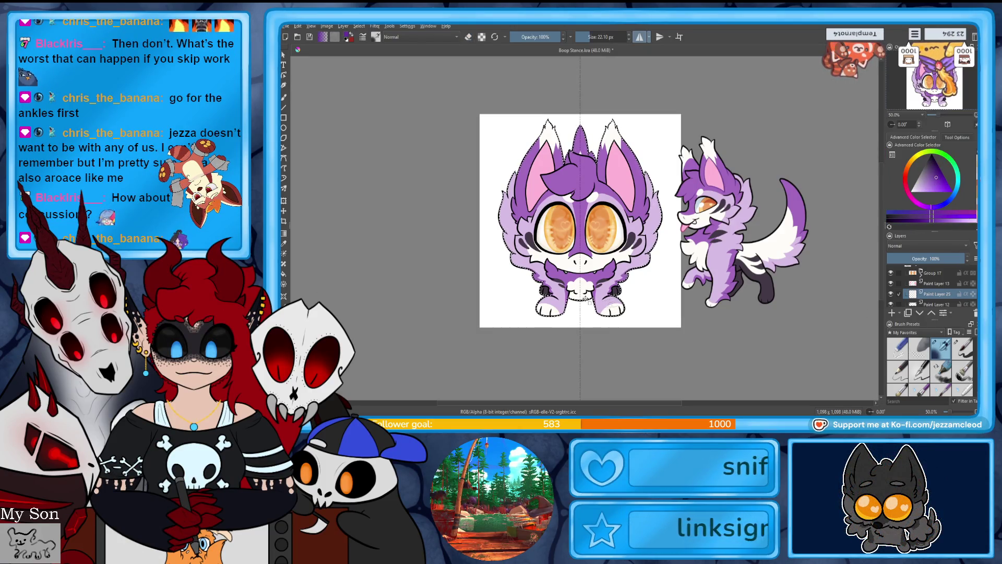
{"action": "left_click", "coordinate": [916, 258]}
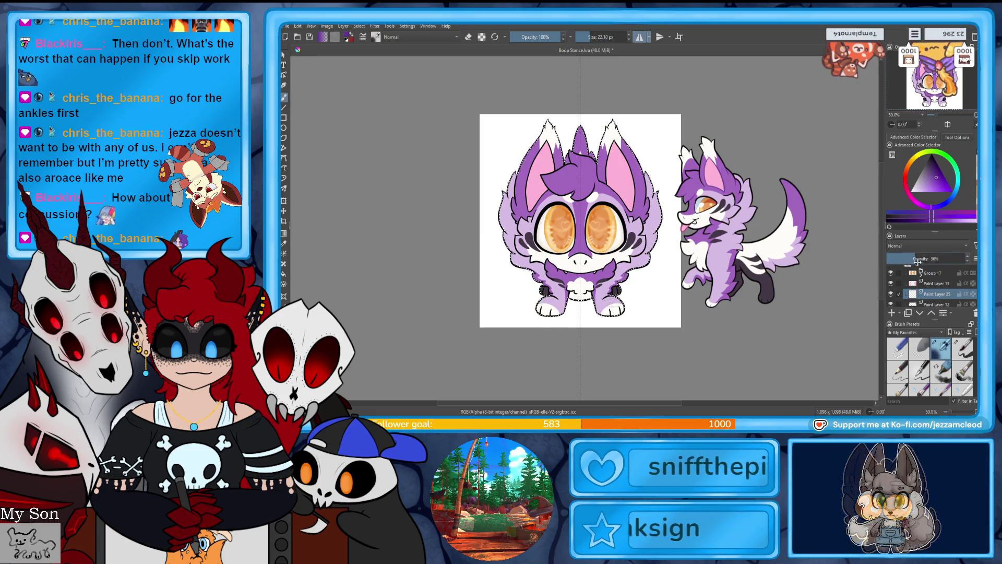
{"action": "scroll", "coordinate": [943, 119], "scroll_direction": "up", "scroll_amount": 1}
{"action": "scroll", "coordinate": [944, 119], "scroll_direction": "up", "scroll_amount": 1}
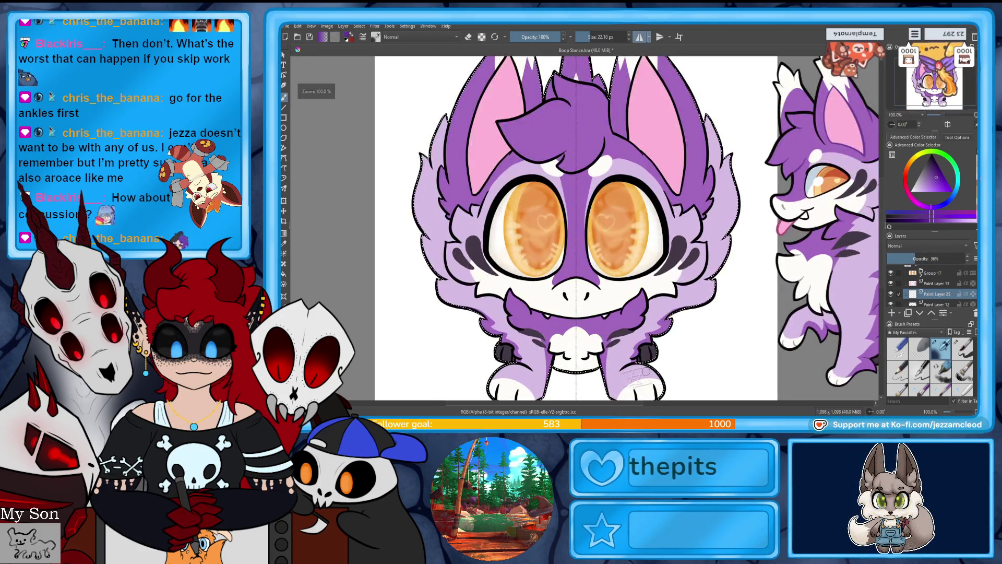
Step: Airbrush lavender shading on the lower legs at about 80 then 46 px, refining with the eraser
{"action": "left_click_drag", "start_coordinate": [592, 37], "coordinate": [632, 54]}
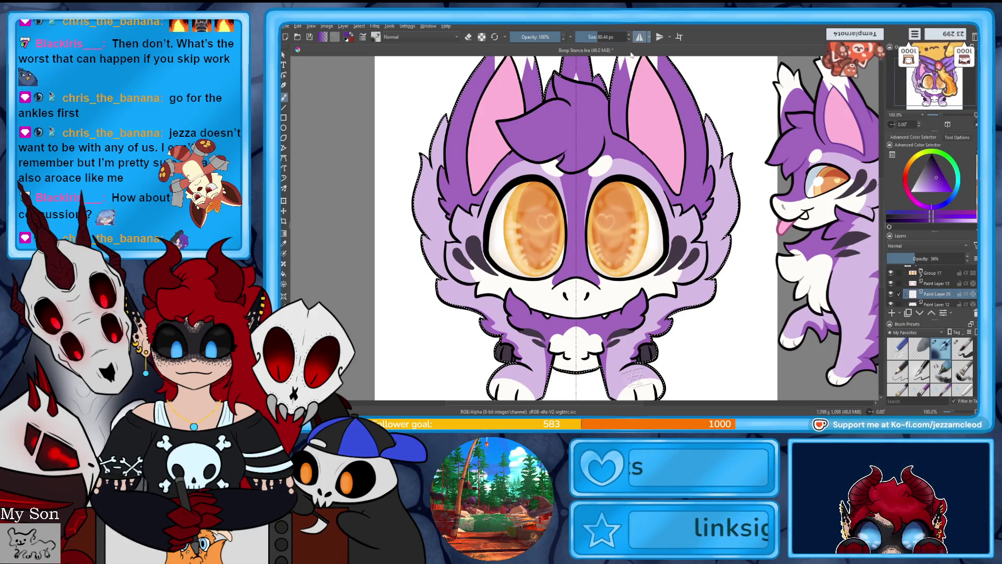
{"action": "scroll", "coordinate": [603, 337], "scroll_direction": "down", "scroll_amount": 2}
{"action": "left_click_drag", "start_coordinate": [607, 341], "coordinate": [612, 360]}
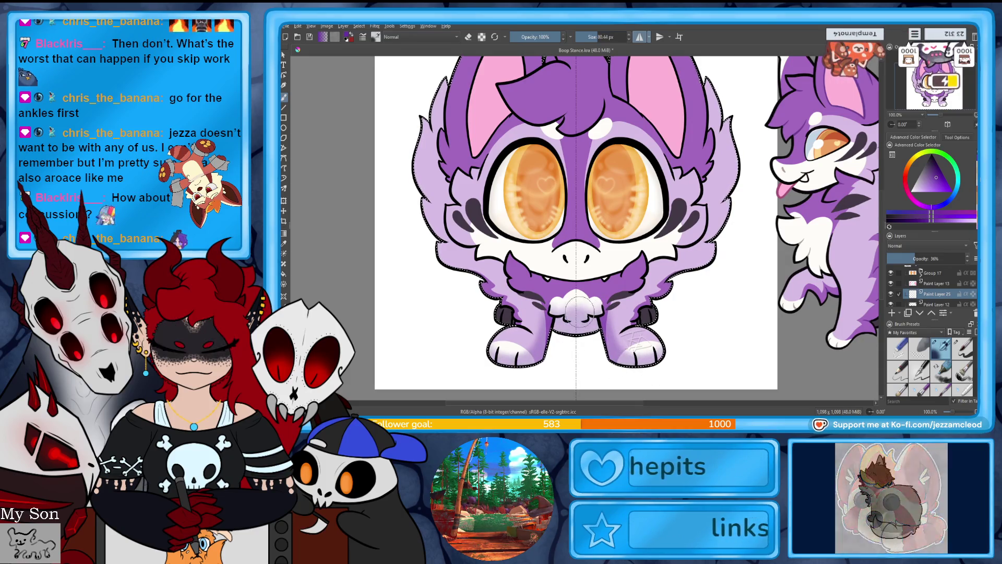
{"action": "left_click_drag", "start_coordinate": [595, 39], "coordinate": [599, 40]}
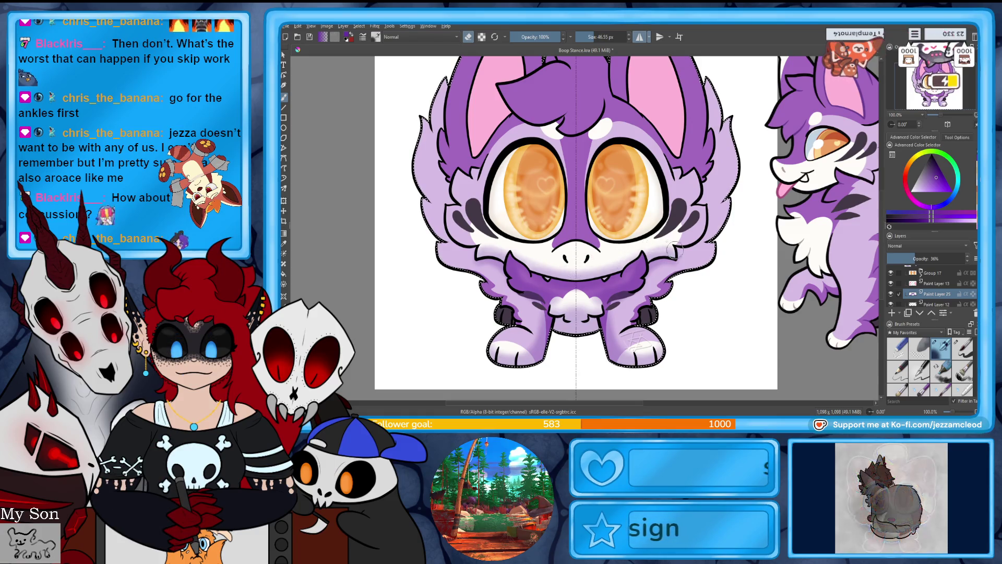
{"action": "key", "text": "e"}
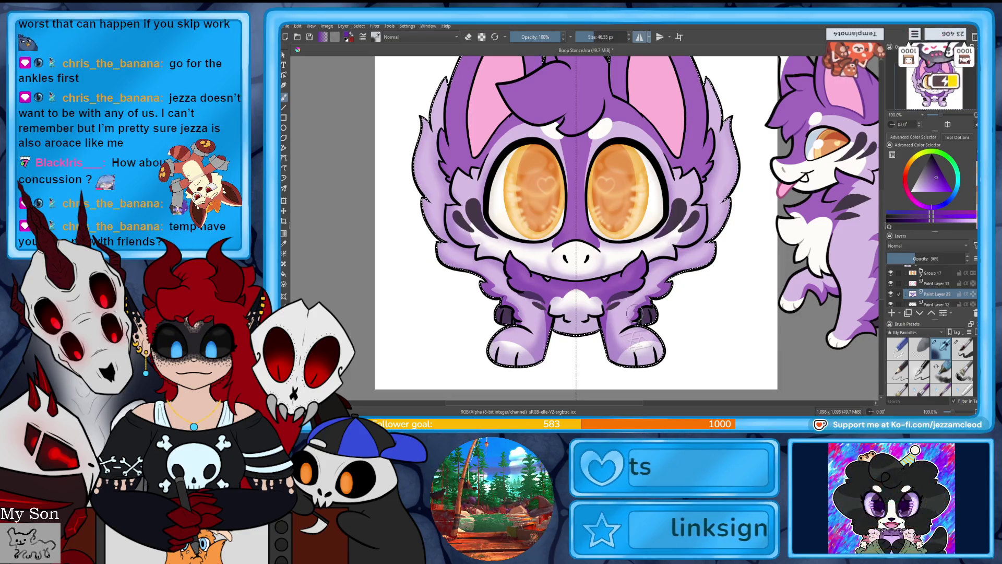
{"action": "scroll", "coordinate": [726, 255], "scroll_direction": "up", "scroll_amount": 3}
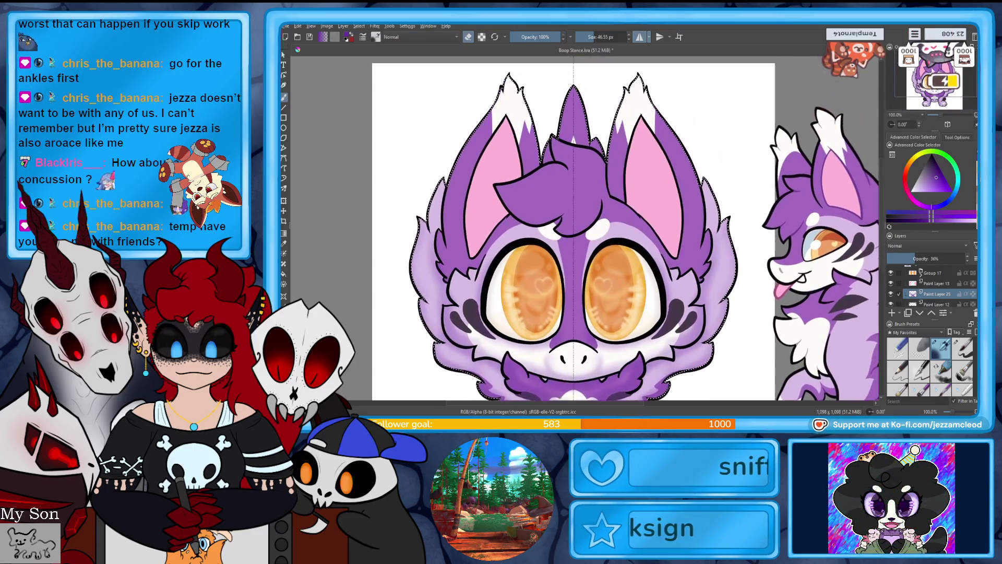
Step: Paint purple over the white right ear tuft, turning off mirror mode and touching up with the eraser
{"action": "left_click_drag", "start_coordinate": [642, 123], "coordinate": [629, 144]}
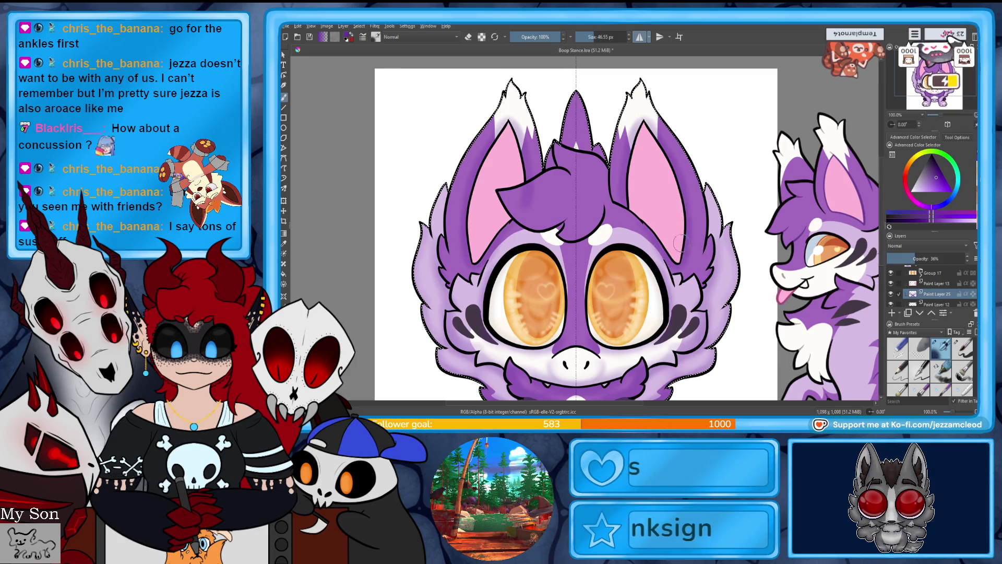
{"action": "key", "text": "e"}
{"action": "key", "text": "e"}
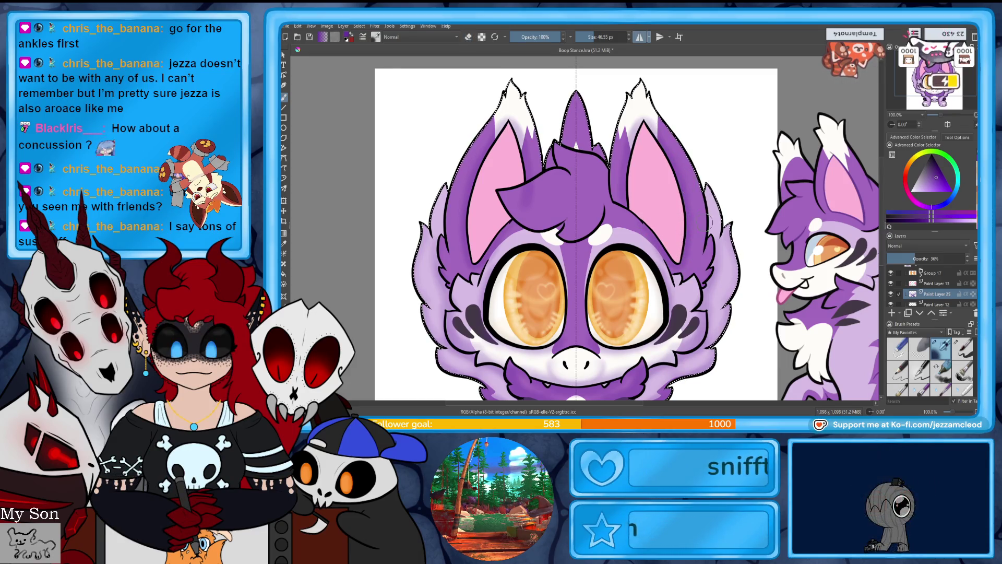
{"action": "key", "text": "e"}
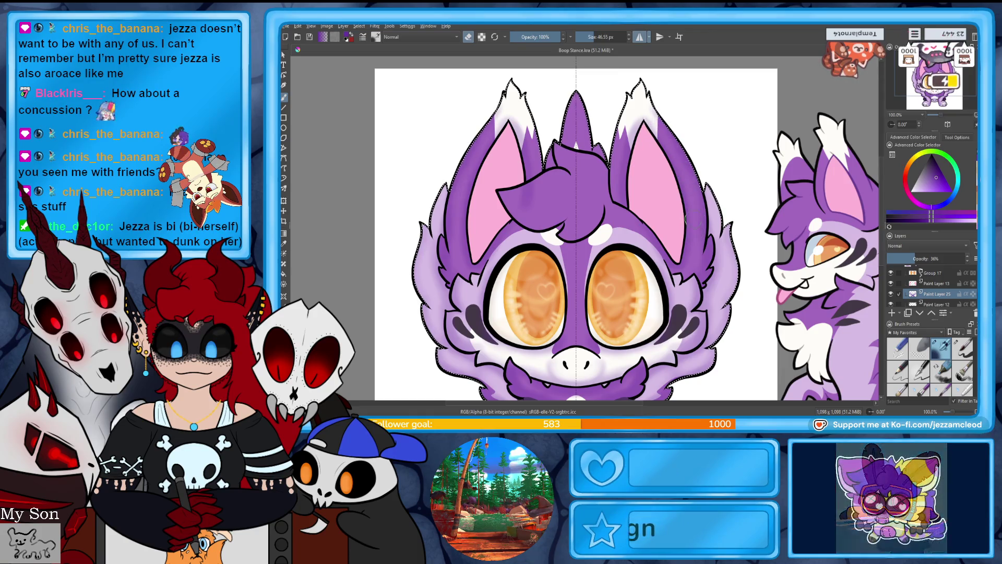
{"action": "left_click", "coordinate": [640, 36]}
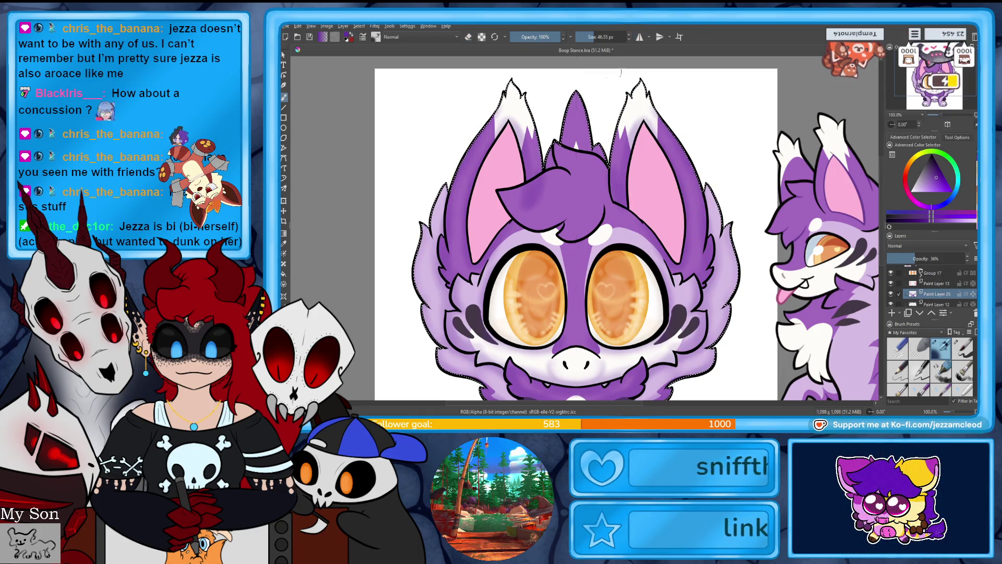
{"action": "key", "text": "e"}
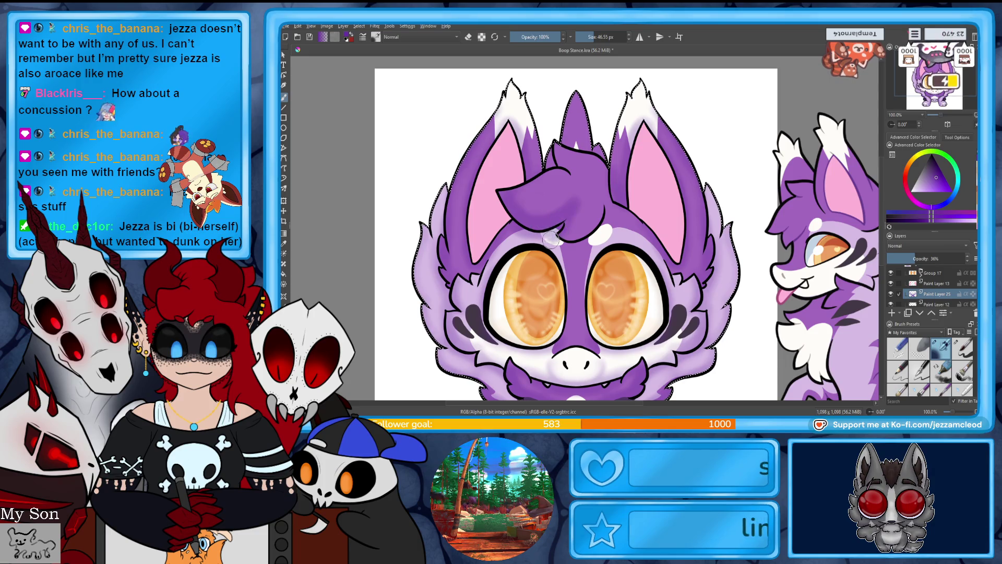
{"action": "key", "text": "e"}
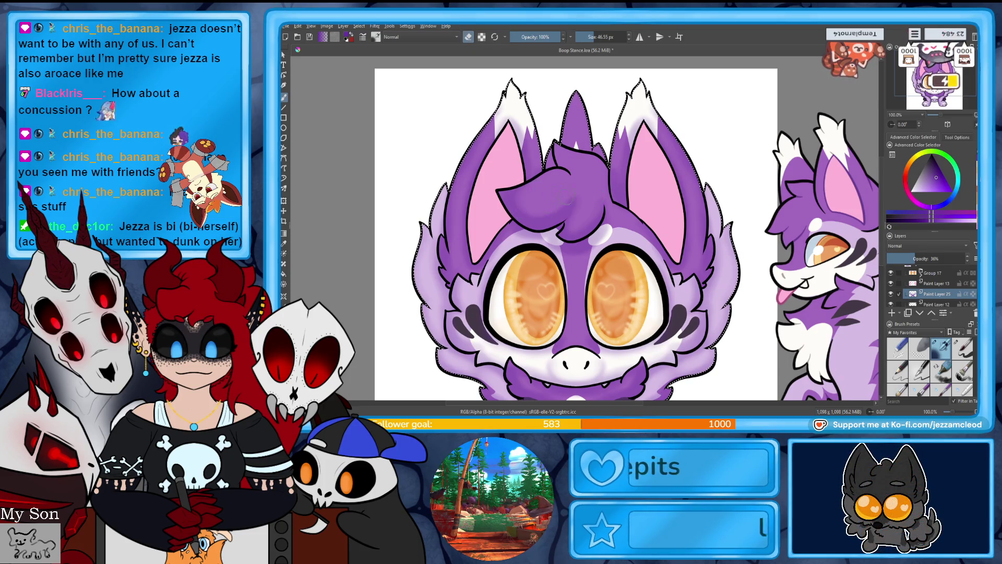
{"action": "key", "text": "e"}
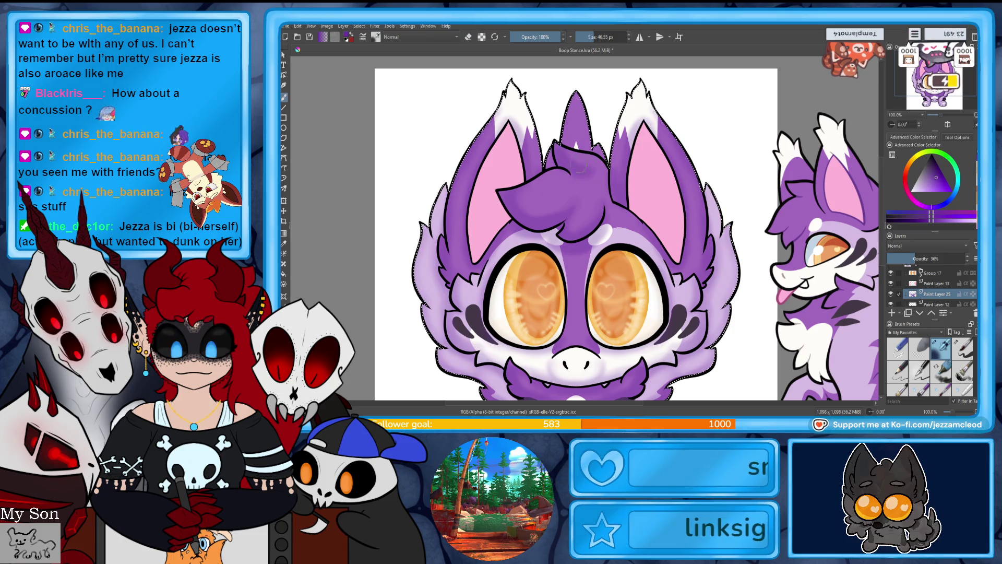
{"action": "key", "text": "e"}
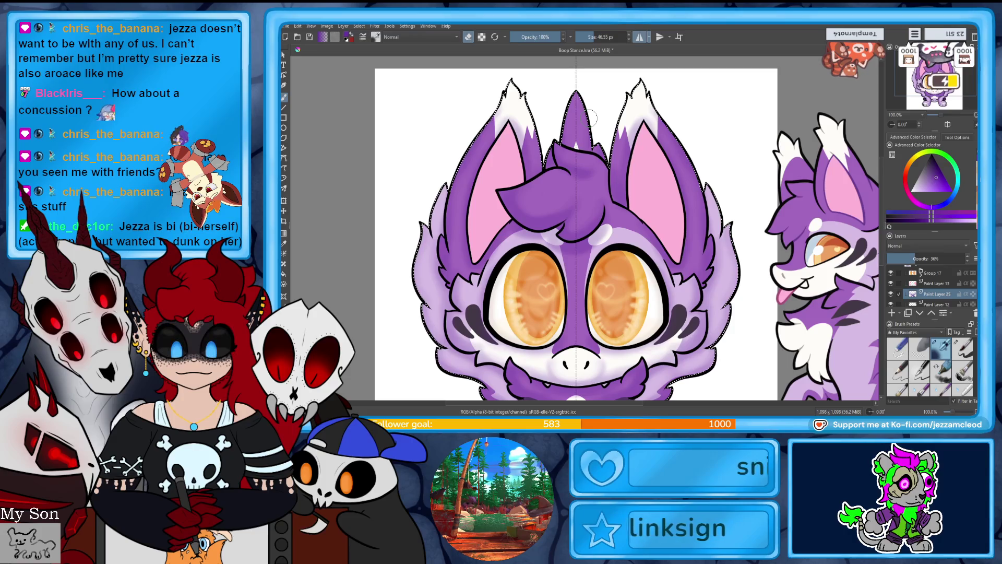
Step: Zoom out to view the mouth and chest fur, then make Paint Layer 13 the working layer
{"action": "left_click_drag", "start_coordinate": [943, 118], "coordinate": [933, 115]}
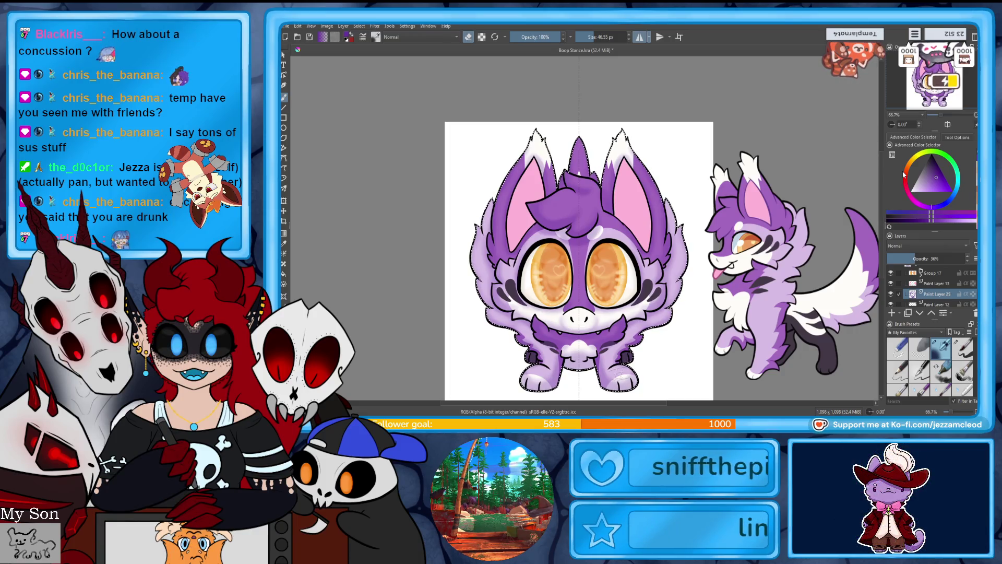
{"action": "scroll", "coordinate": [574, 318], "scroll_direction": "up", "scroll_amount": 2}
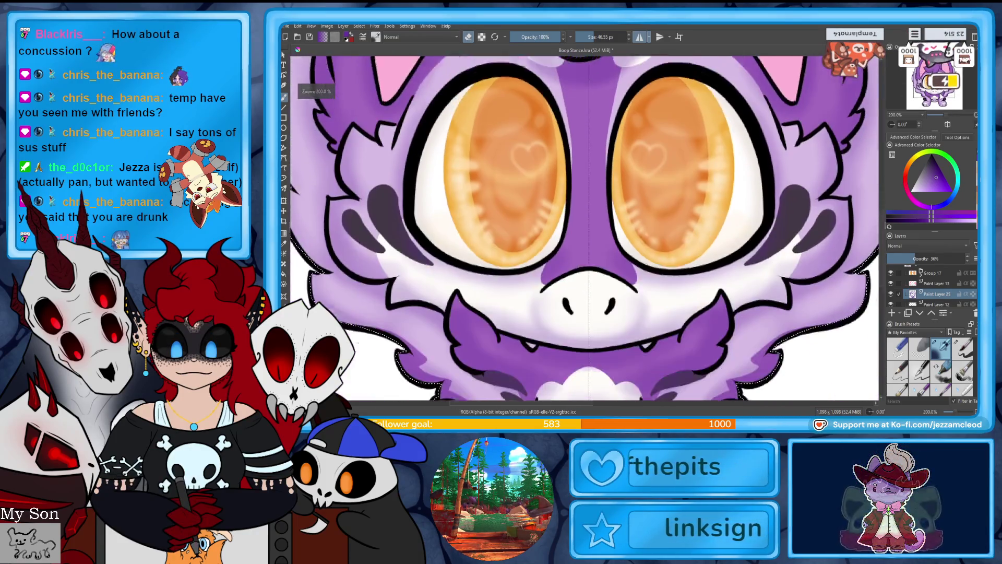
{"action": "left_click_drag", "start_coordinate": [629, 299], "coordinate": [618, 248]}
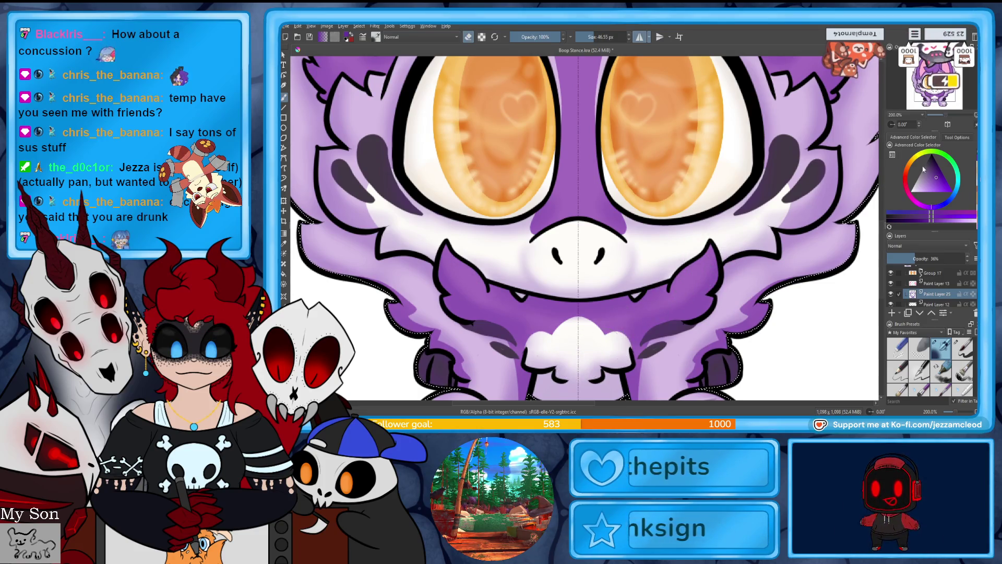
{"action": "scroll", "coordinate": [947, 119], "scroll_direction": "down", "scroll_amount": 4}
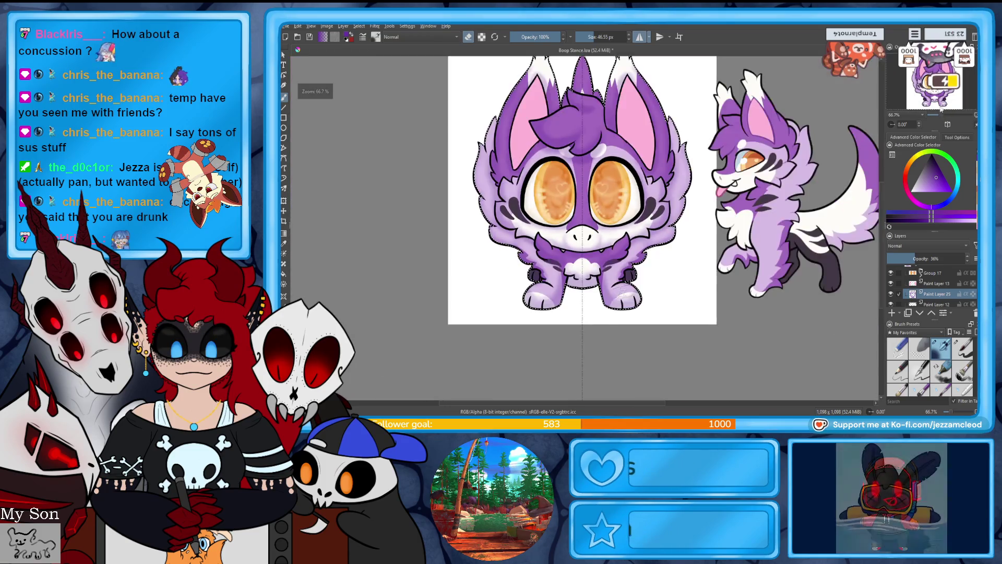
{"action": "left_click", "coordinate": [936, 282]}
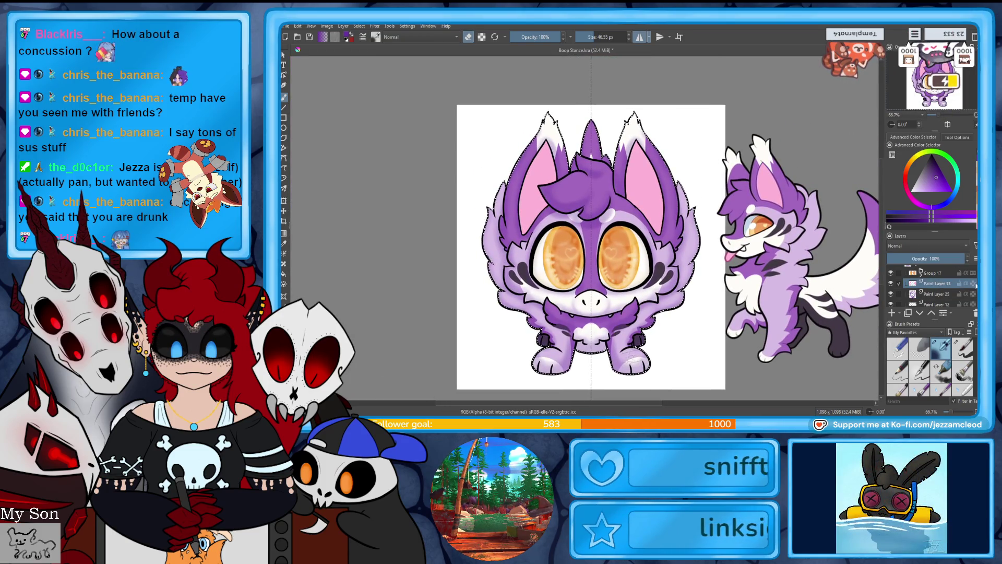
Step: Switch to the freehand brush, pick pink in the Advanced Color Selector, and enlarge that docker
{"action": "left_click", "coordinate": [285, 98]}
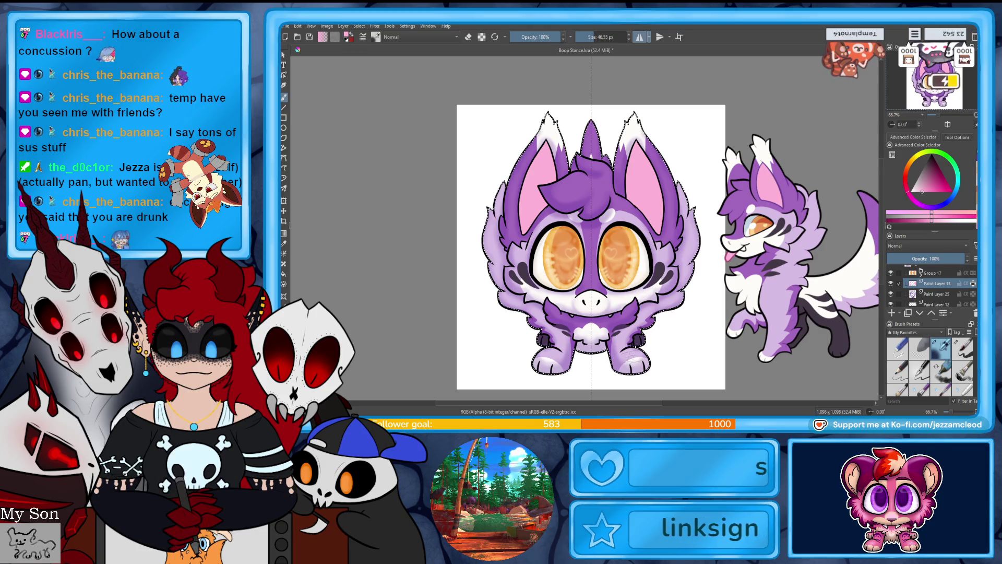
{"action": "left_click", "coordinate": [929, 189]}
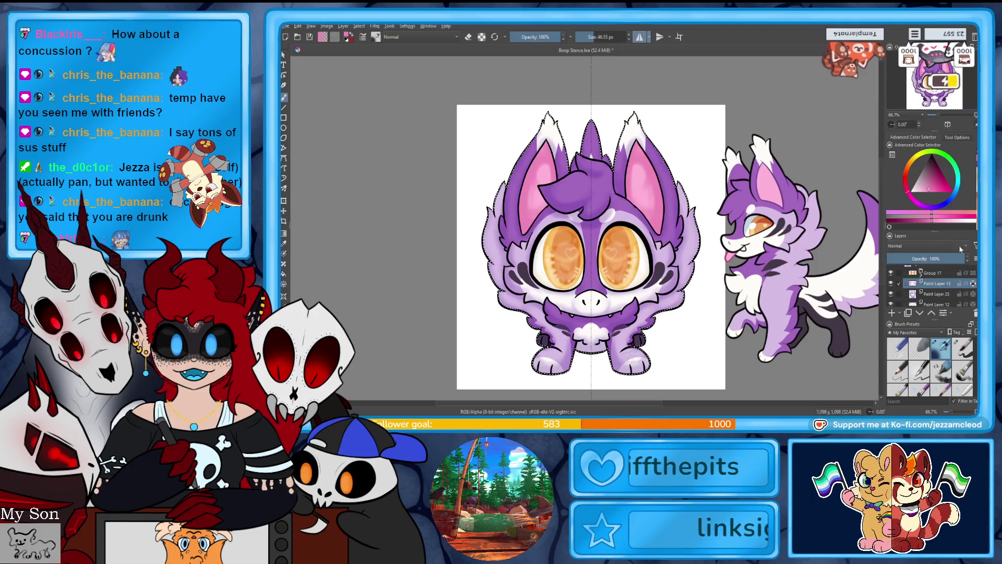
{"action": "left_click_drag", "start_coordinate": [934, 232], "coordinate": [935, 241]}
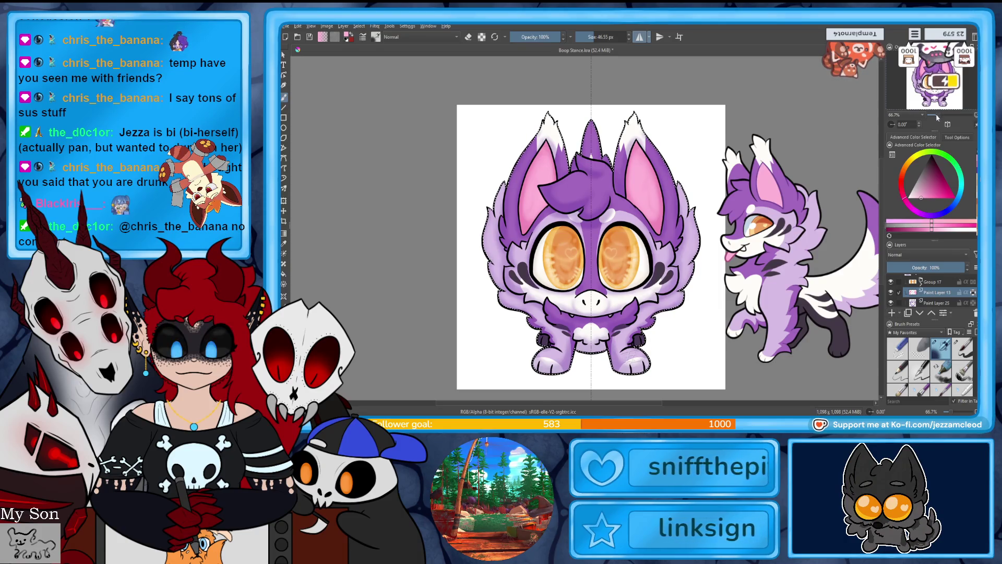
Step: Zoom in, work on Paint Layer 25, and choose the deepest saturated dark purple
{"action": "scroll", "coordinate": [941, 116], "scroll_direction": "up", "scroll_amount": 1}
{"action": "left_click_drag", "start_coordinate": [941, 105], "coordinate": [942, 108]}
{"action": "left_click", "coordinate": [935, 302]}
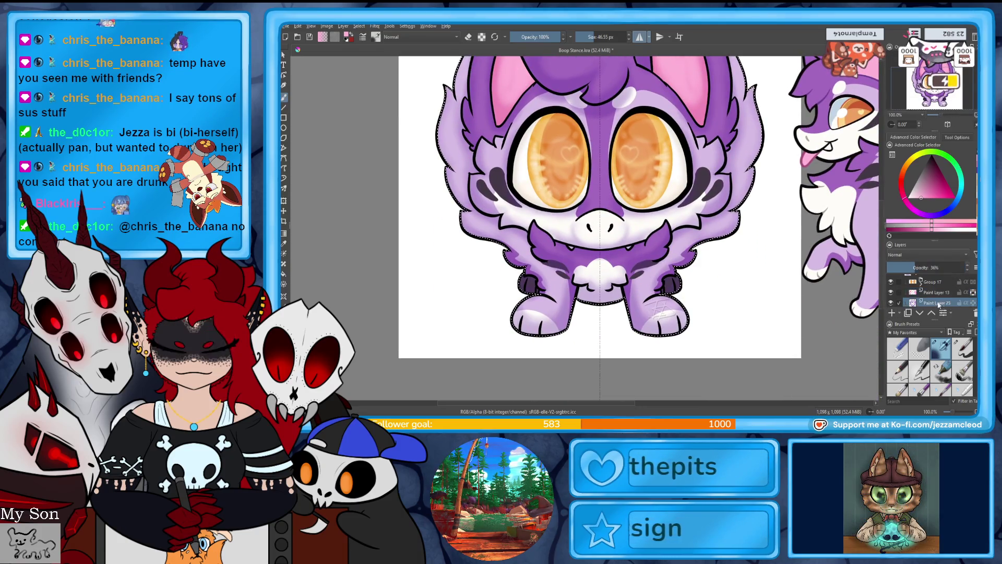
{"action": "left_click", "coordinate": [673, 282], "text": "ctrl"}
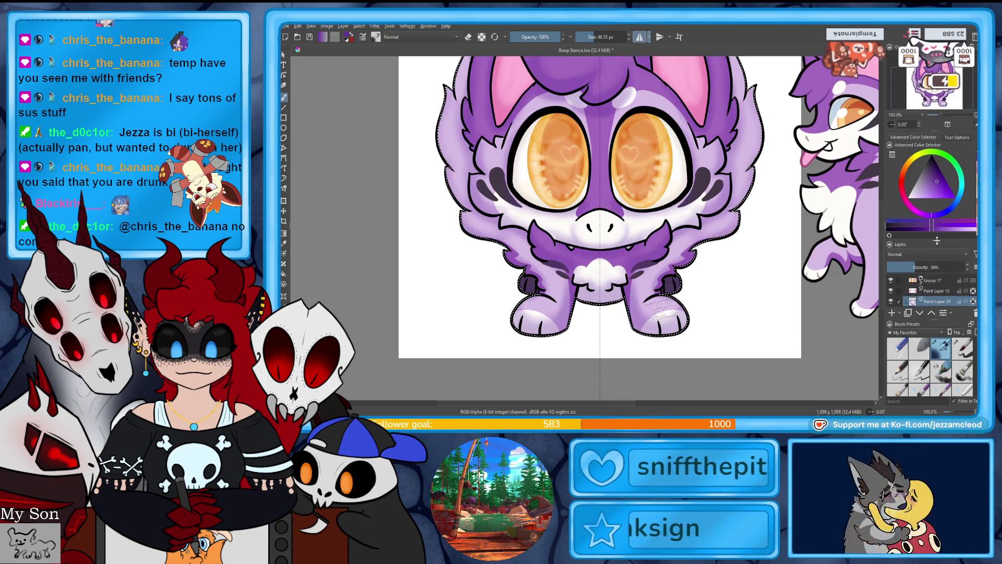
{"action": "left_click_drag", "start_coordinate": [943, 240], "coordinate": [943, 248]}
{"action": "left_click", "coordinate": [930, 165]}
{"action": "left_click", "coordinate": [931, 164]}
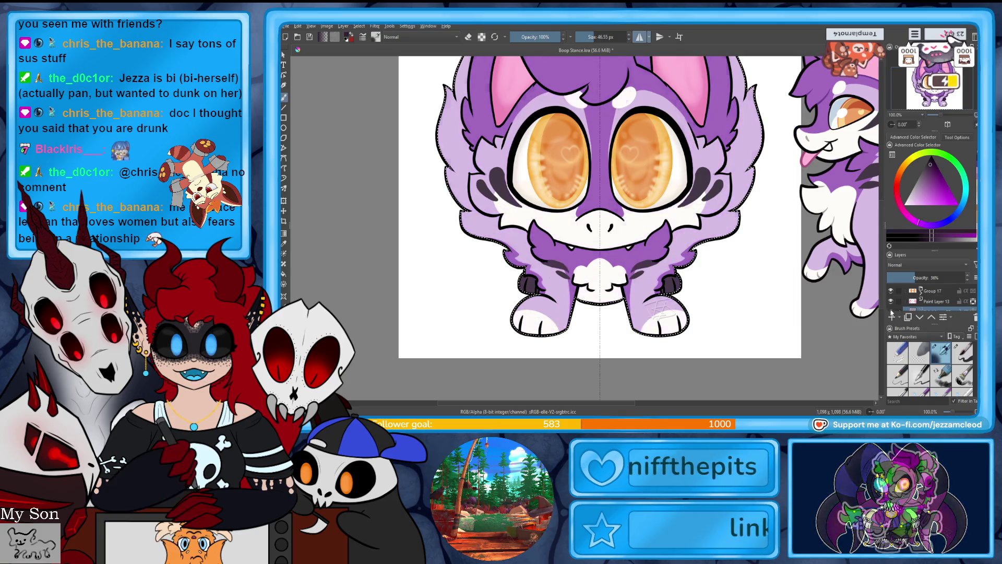
Step: Switch to Paint Layer 12, check its cheek shading, and darken the right leg with dark purple
{"action": "scroll", "coordinate": [891, 303], "scroll_direction": "down", "scroll_amount": 2}
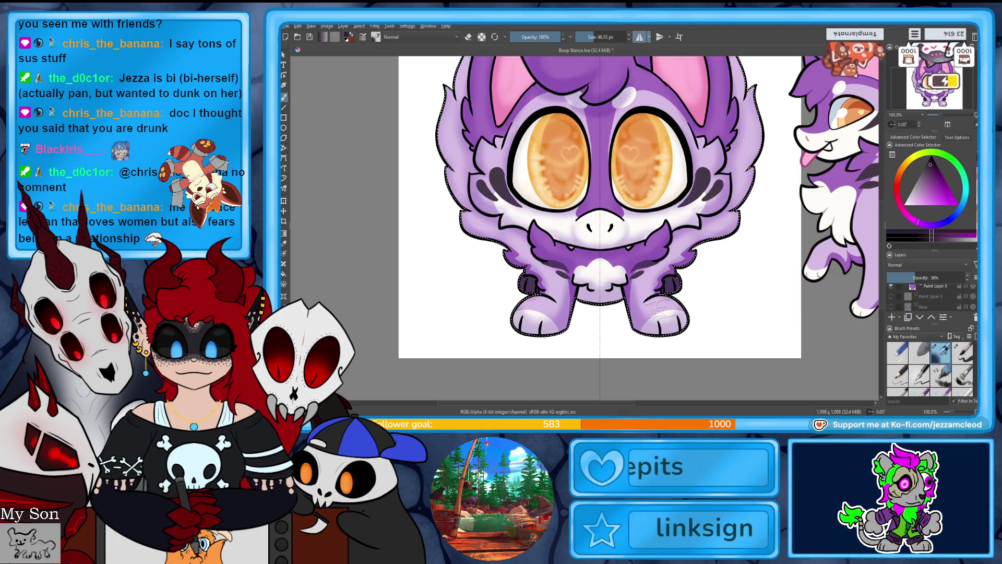
{"action": "left_click_drag", "start_coordinate": [935, 251], "coordinate": [936, 214]}
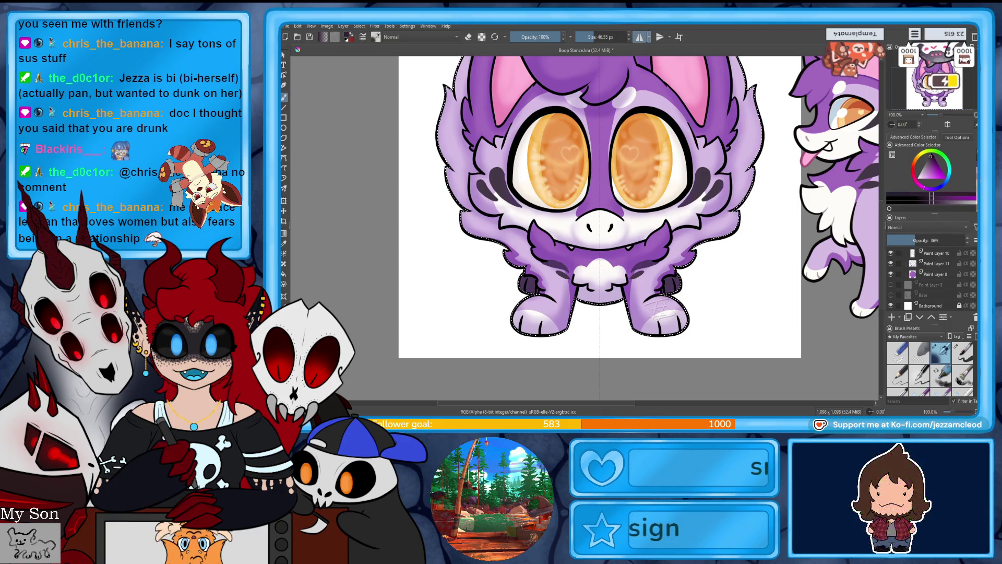
{"action": "left_click", "coordinate": [891, 273]}
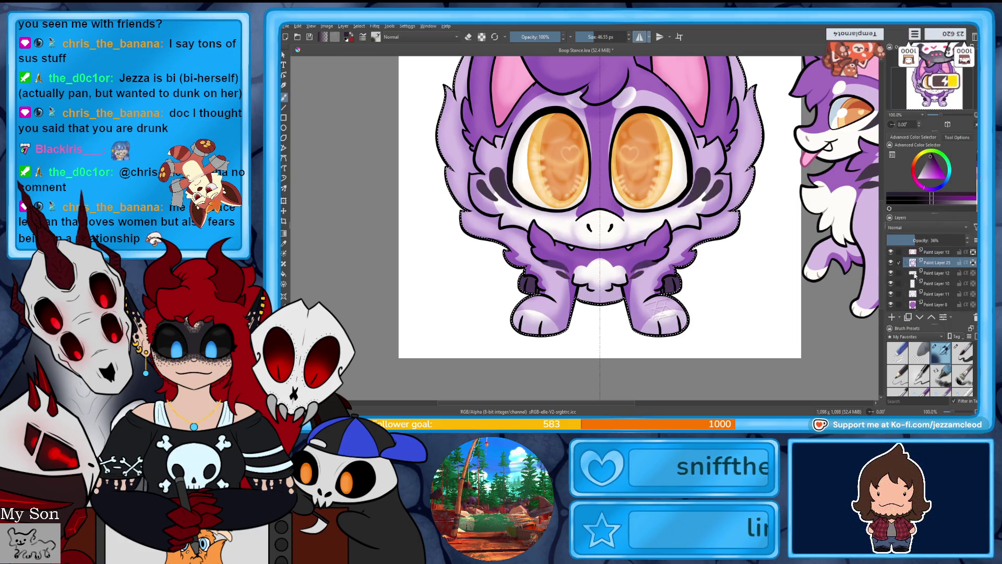
{"action": "left_click", "coordinate": [916, 274]}
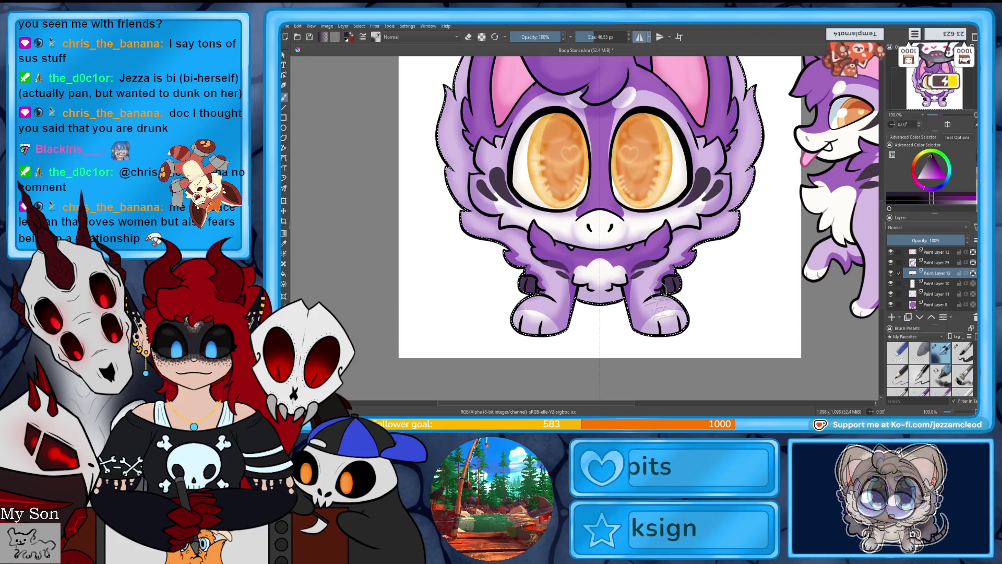
{"action": "key", "text": "Page_Up"}
{"action": "key", "text": "e"}
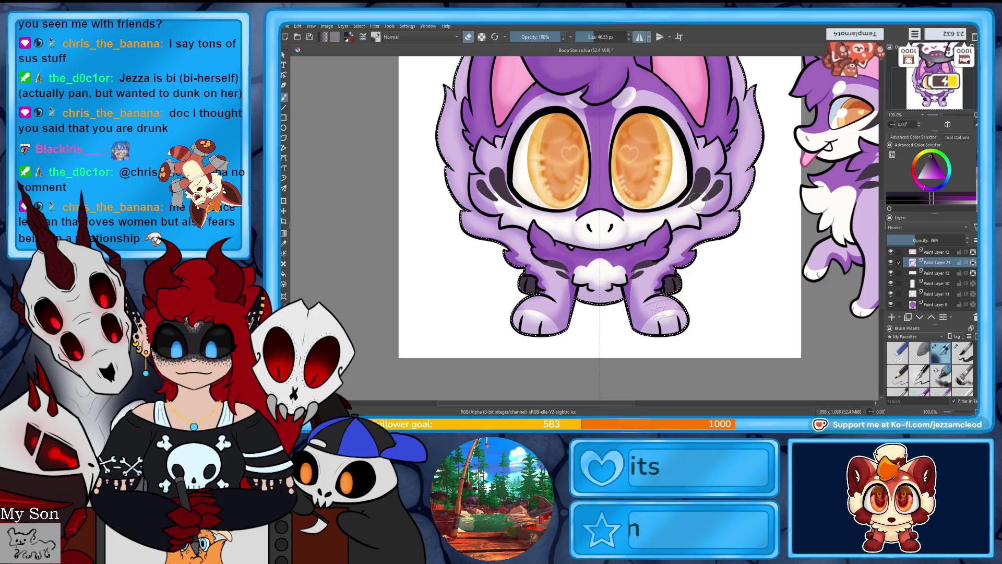
{"action": "left_click", "coordinate": [939, 272]}
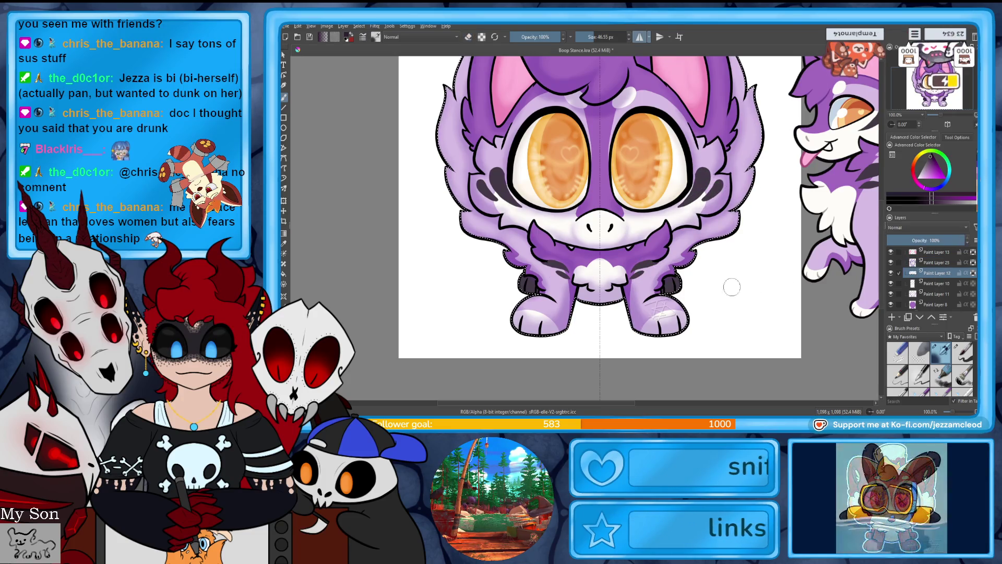
{"action": "left_click", "coordinate": [932, 160]}
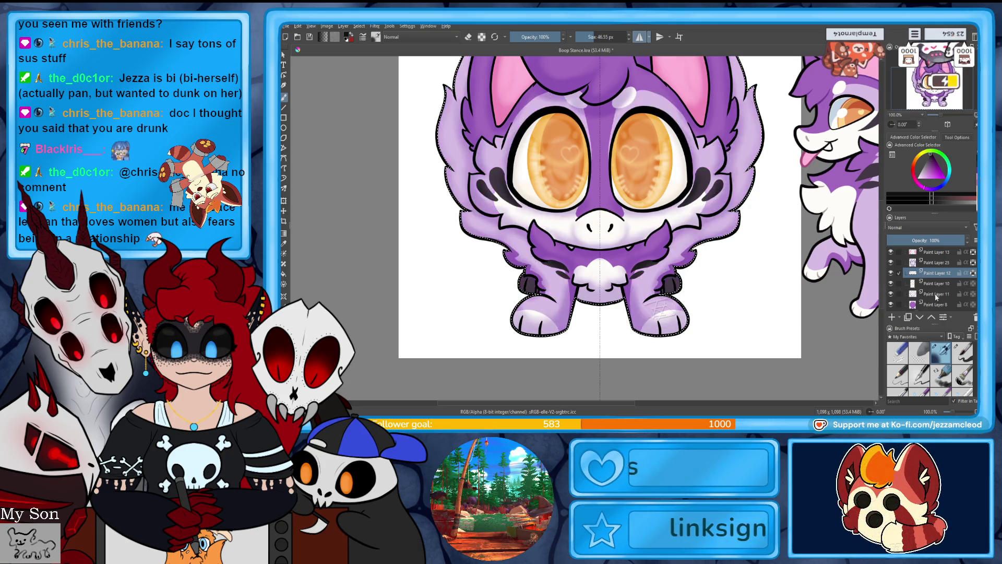
{"action": "left_click_drag", "start_coordinate": [673, 285], "coordinate": [666, 288]}
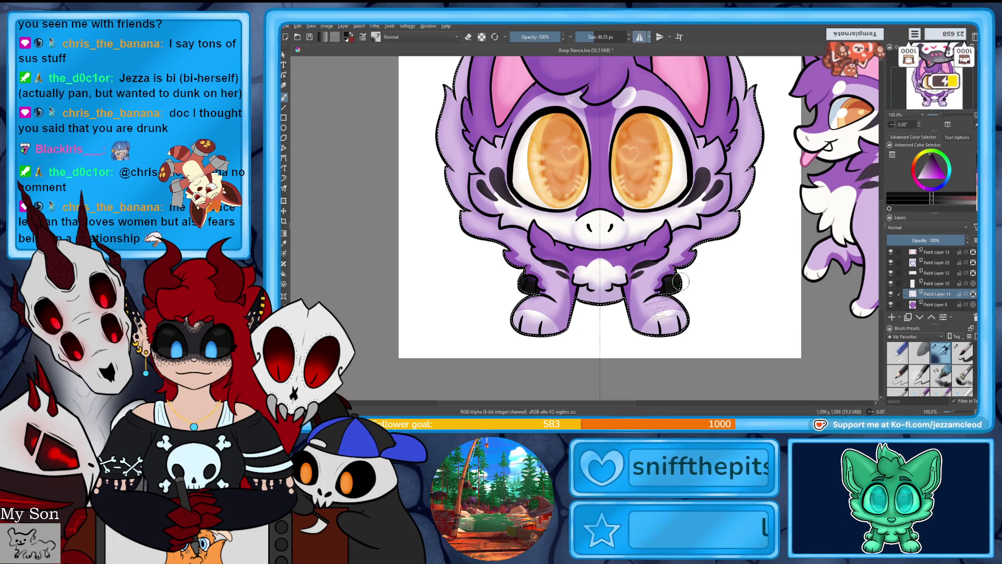
Step: Compare the creature with Paint Layer 11 hidden and shown, save, and clear the selection
{"action": "left_click", "coordinate": [891, 295]}
{"action": "left_click", "coordinate": [891, 294]}
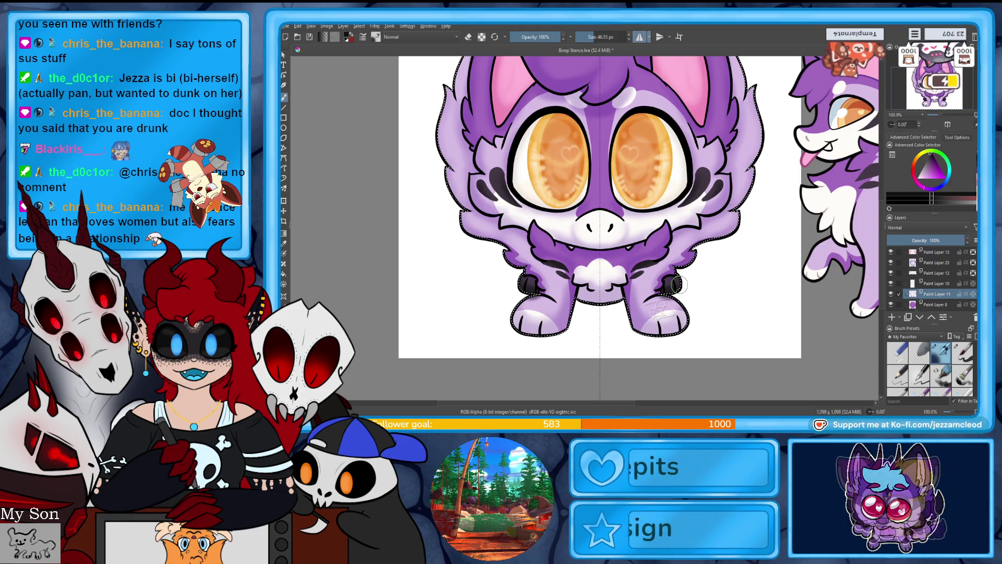
{"action": "key", "text": "ctrl+s"}
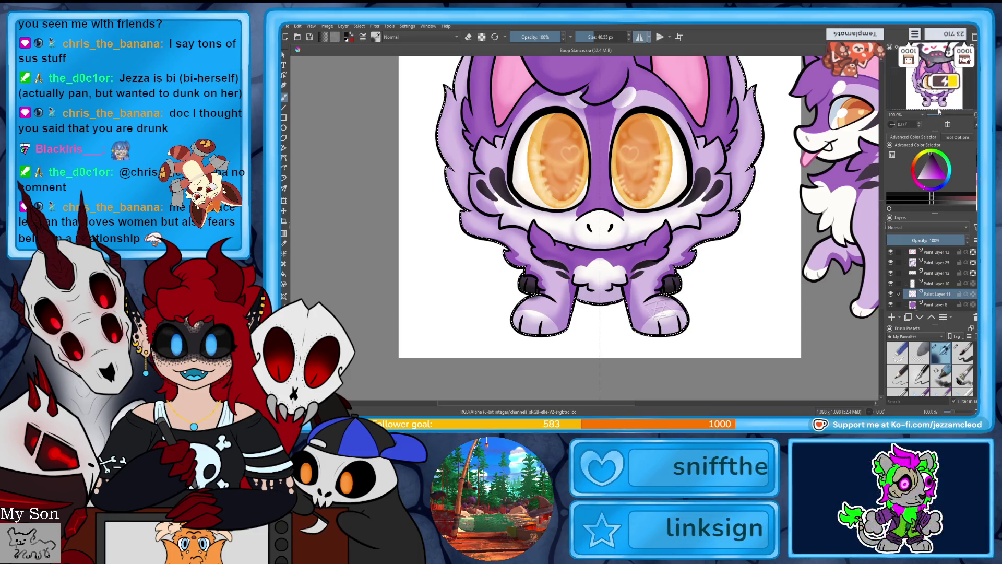
{"action": "key", "text": "ctrl+shift+a"}
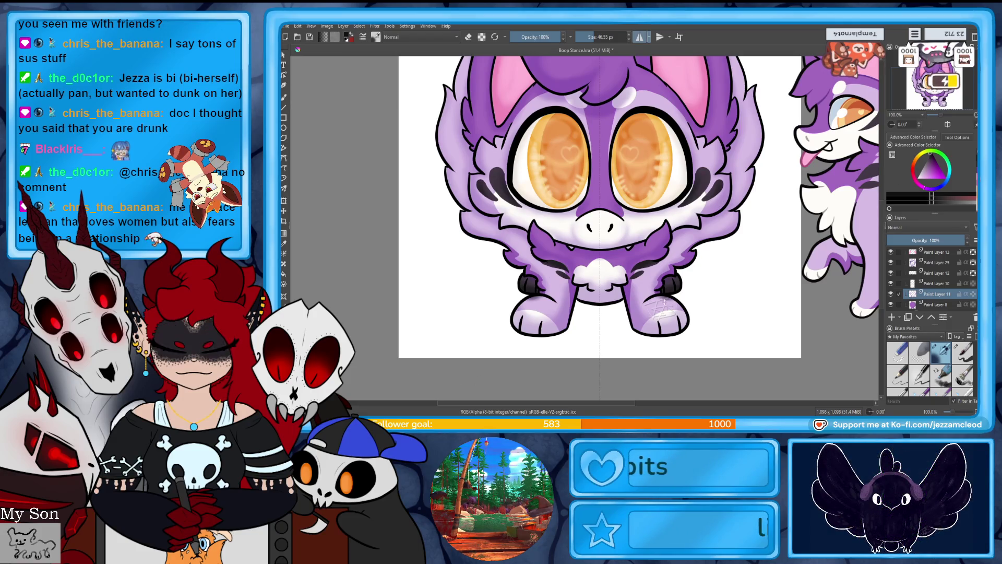
{"action": "key", "text": "e"}
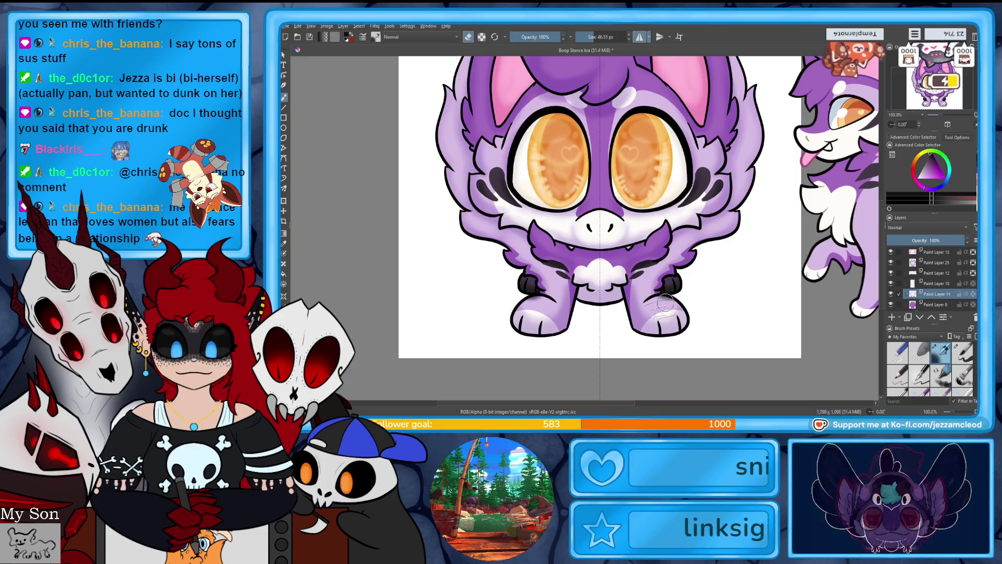
Step: Recheck Paint Layer 11, sample a purple for a 10 px brush, and select Paint Layer 25
{"action": "left_click", "coordinate": [890, 294]}
{"action": "left_click", "coordinate": [890, 295]}
{"action": "left_click", "coordinate": [890, 294]}
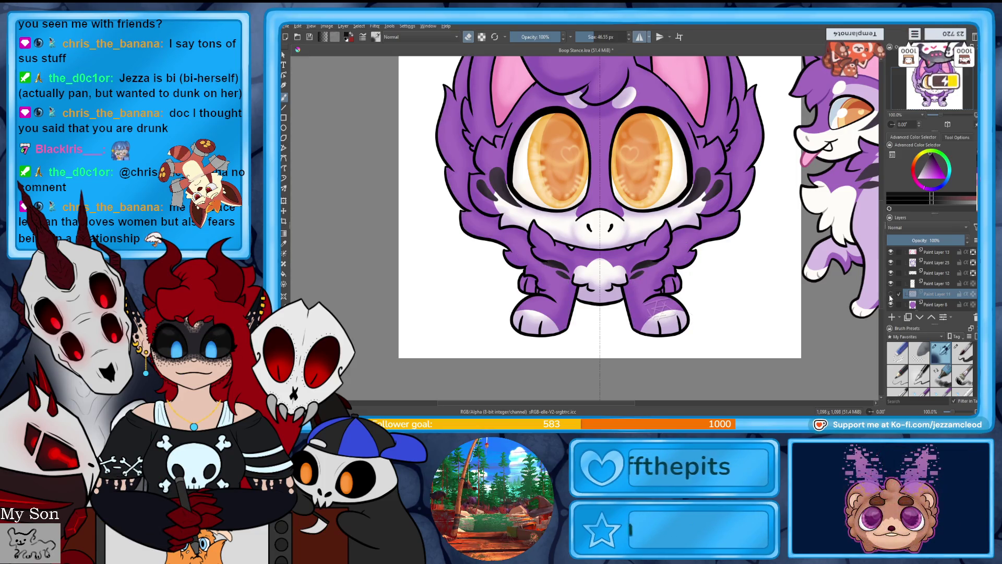
{"action": "left_click", "coordinate": [890, 295]}
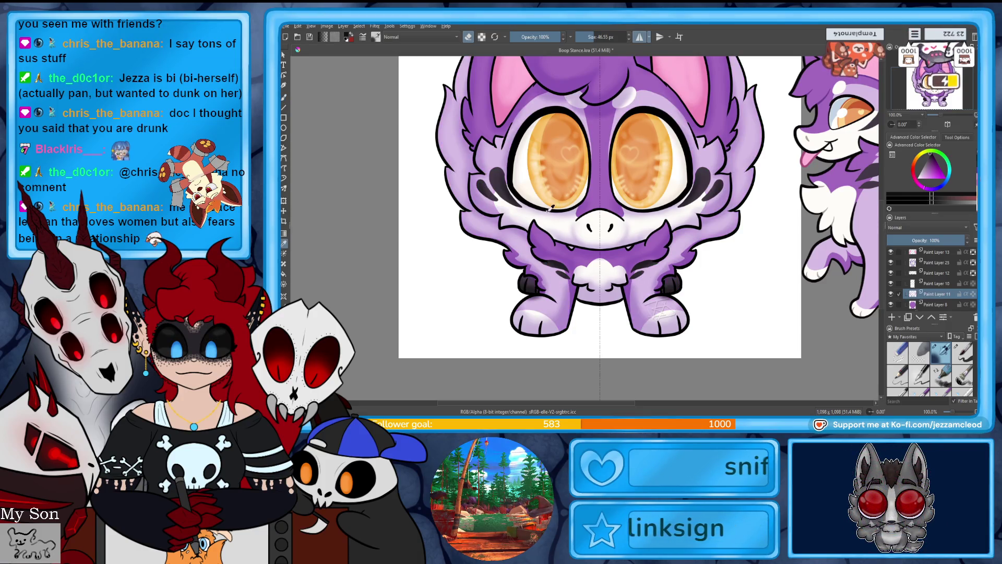
{"action": "left_click", "coordinate": [484, 222]}
{"action": "key", "text": "b"}
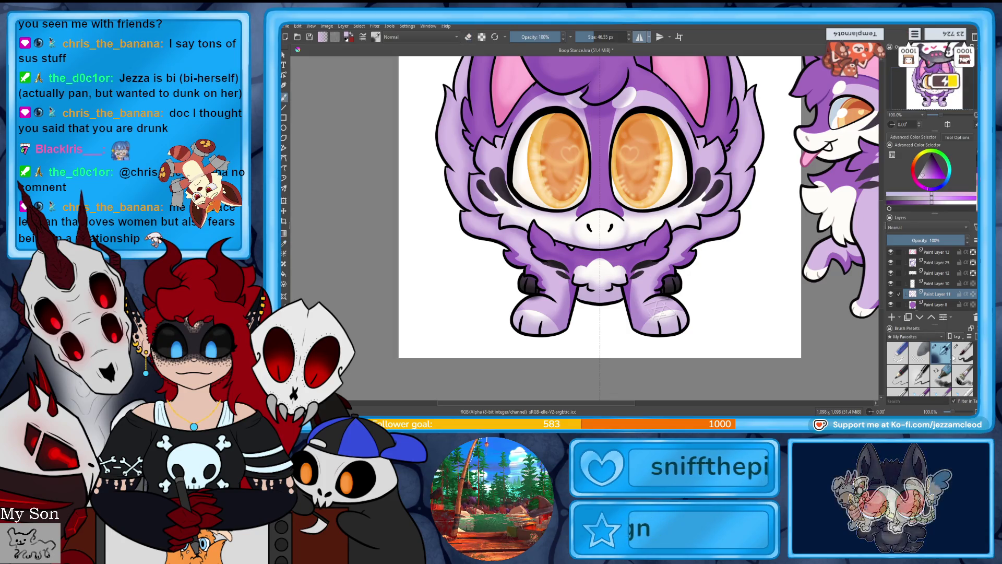
{"action": "left_click", "coordinate": [963, 353]}
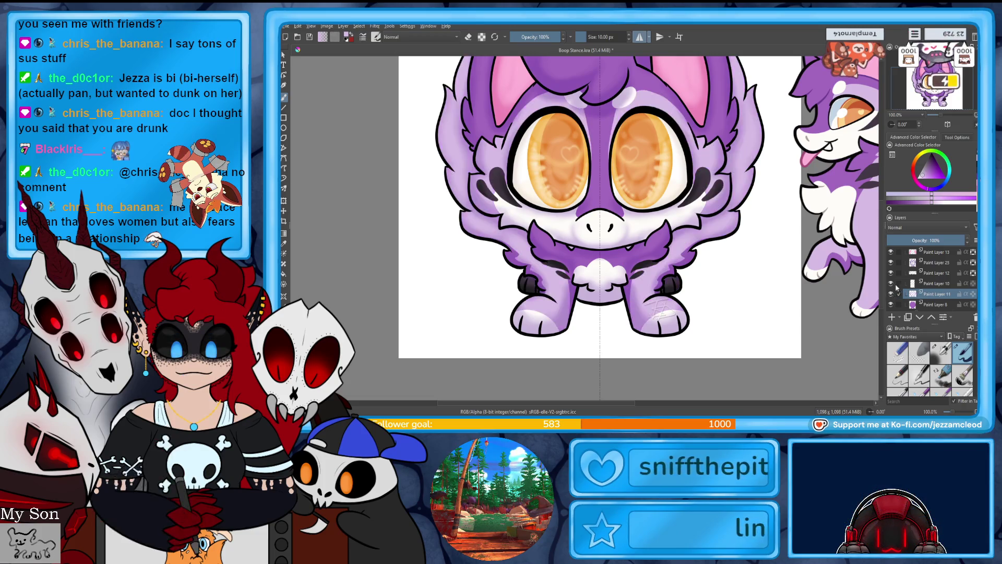
{"action": "left_click", "coordinate": [934, 263]}
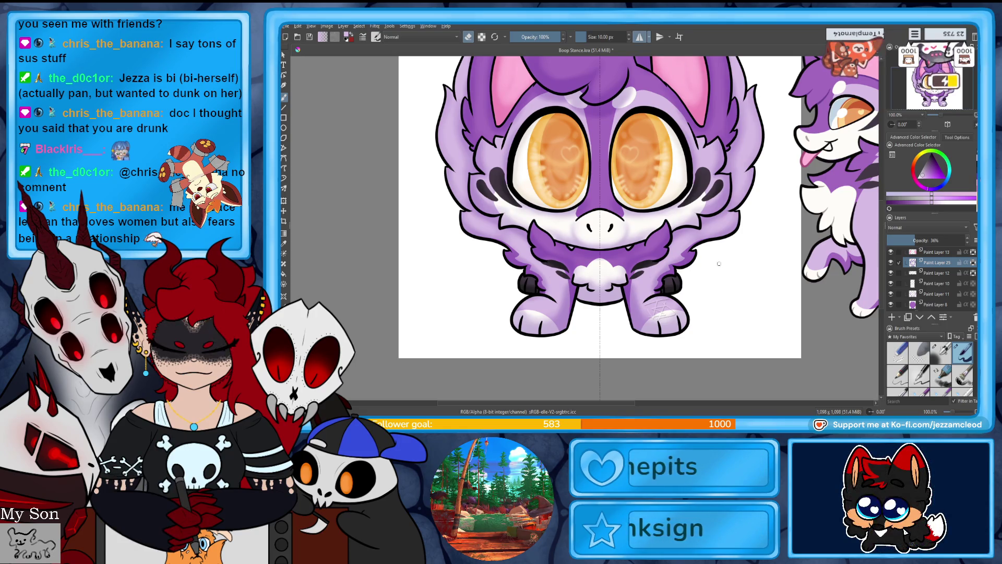
{"action": "left_click", "coordinate": [938, 115]}
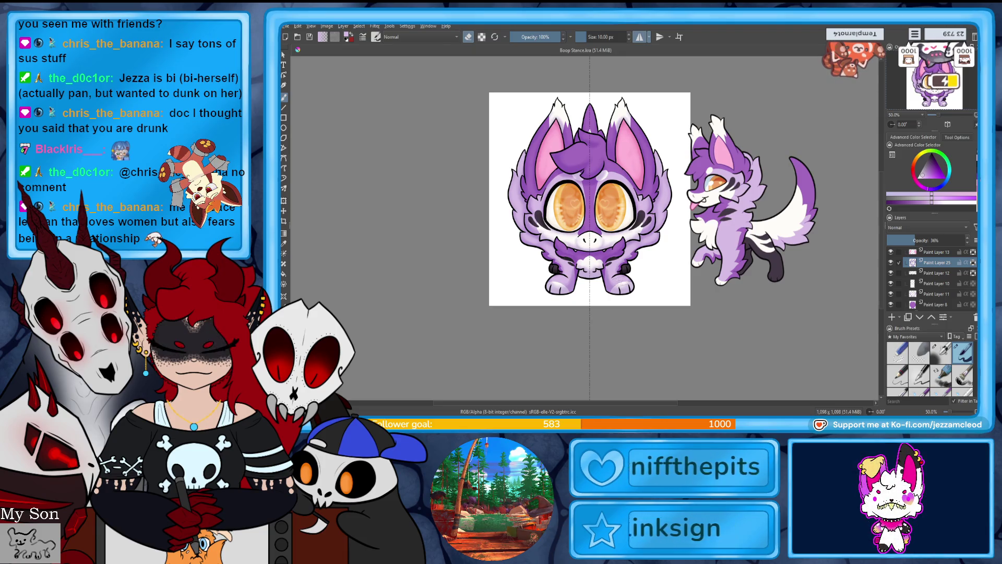
Step: Duplicate Group 2 and flatten the copy into a single layer
{"action": "scroll", "coordinate": [917, 267], "scroll_direction": "up", "scroll_amount": 2}
{"action": "left_click", "coordinate": [918, 266]}
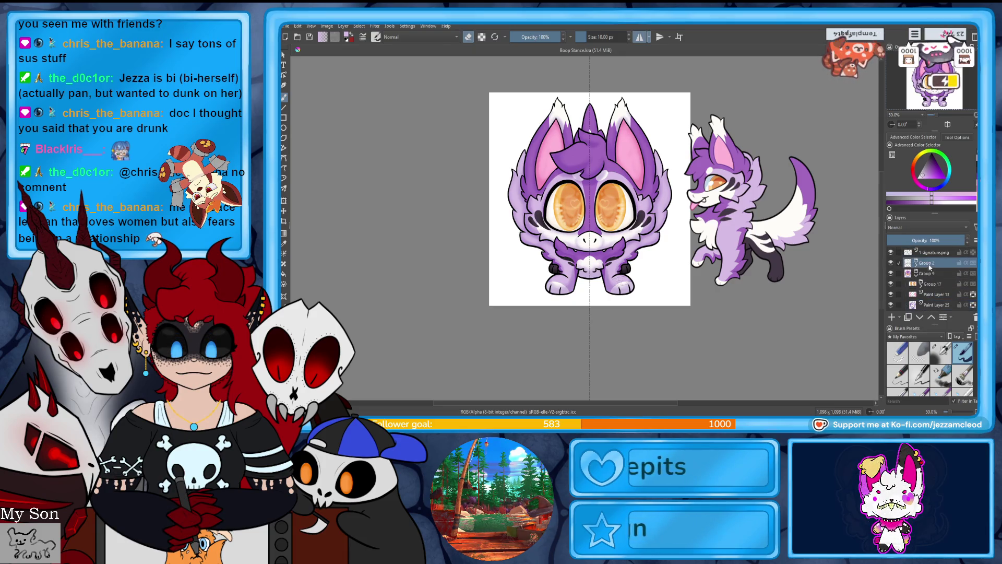
{"action": "right_click", "coordinate": [929, 266]}
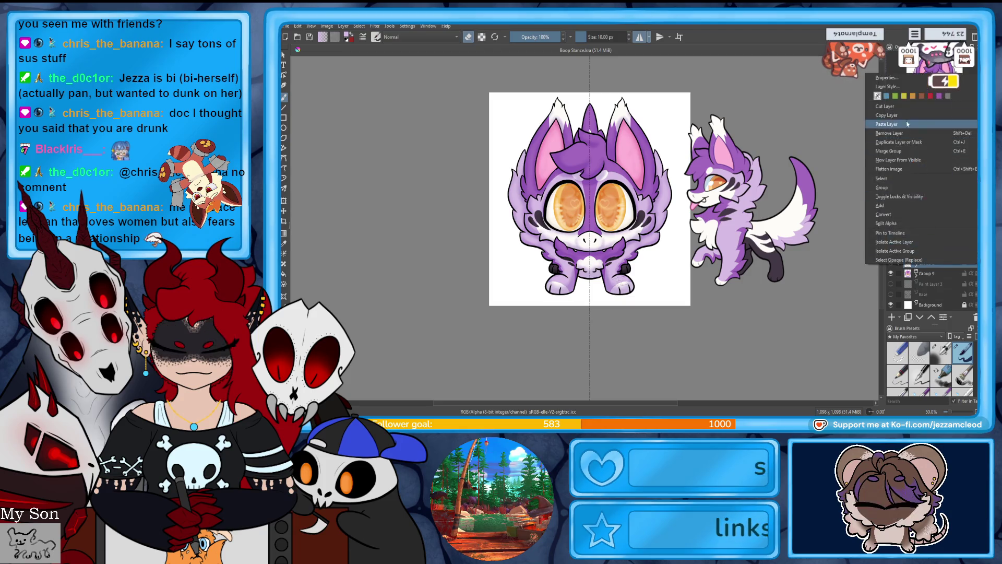
{"action": "right_click", "coordinate": [927, 284]}
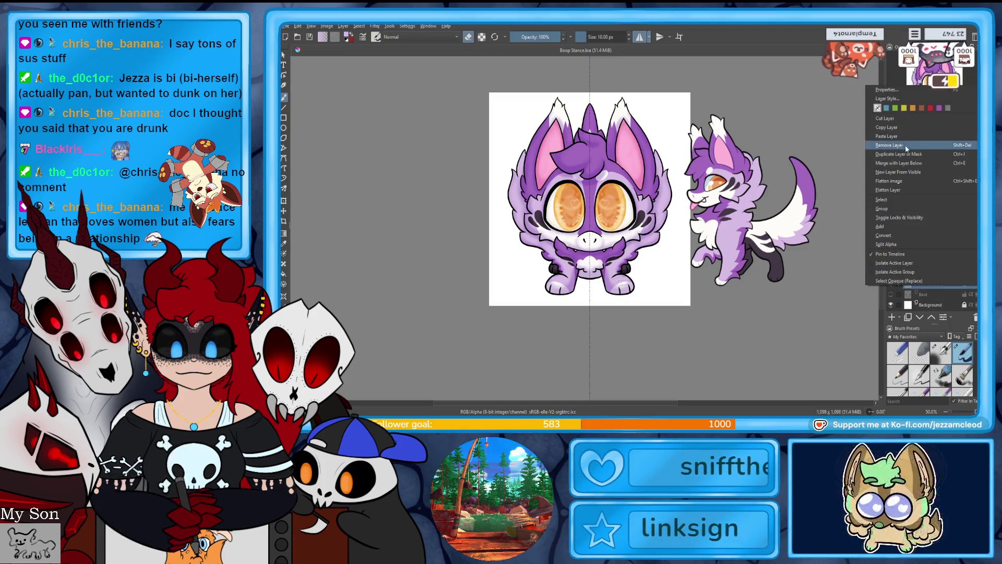
{"action": "left_click", "coordinate": [900, 135]}
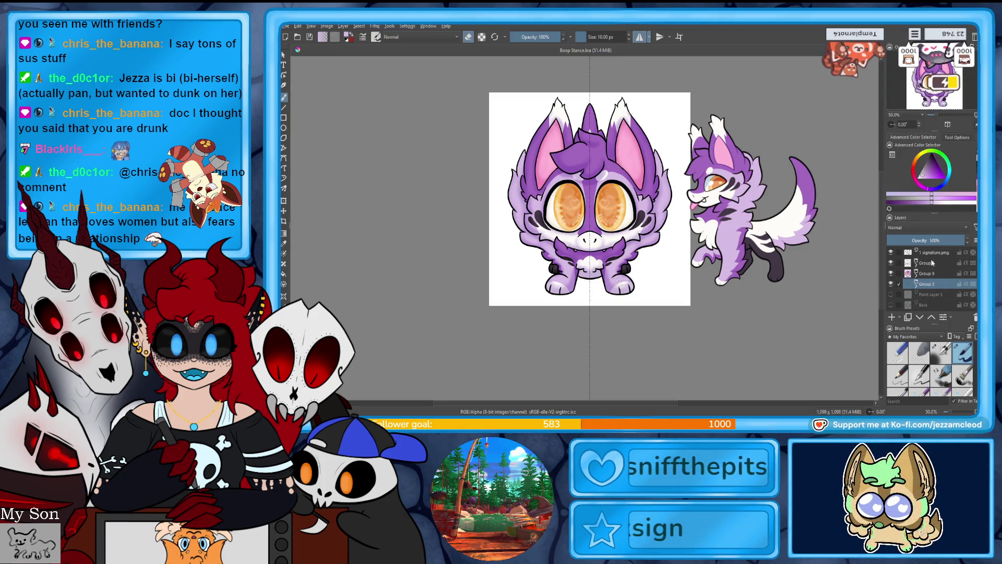
{"action": "right_click", "coordinate": [933, 286]}
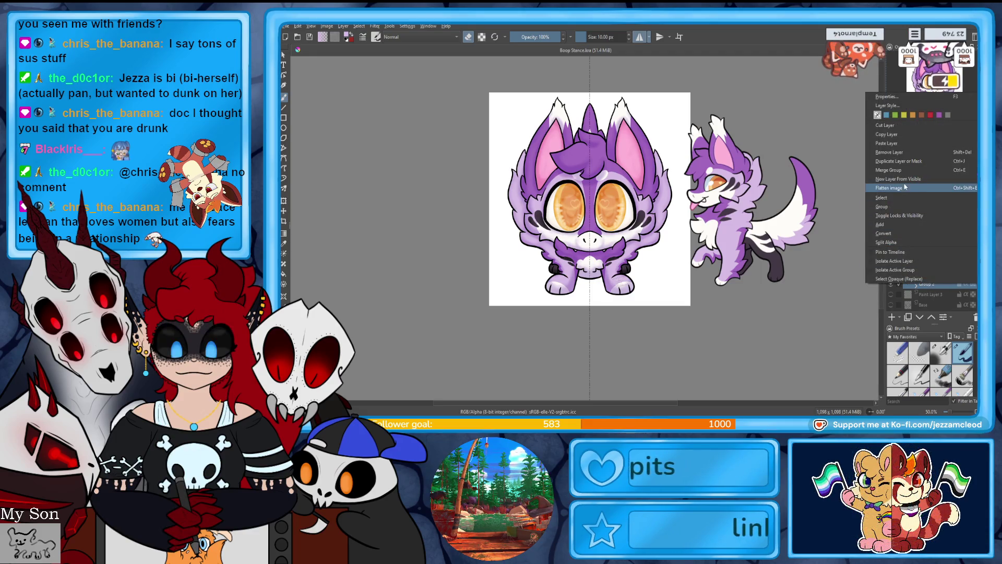
{"action": "left_click", "coordinate": [906, 187]}
Step: Open Layer Style for the merged copy and enable Stroke
{"action": "right_click", "coordinate": [911, 245]}
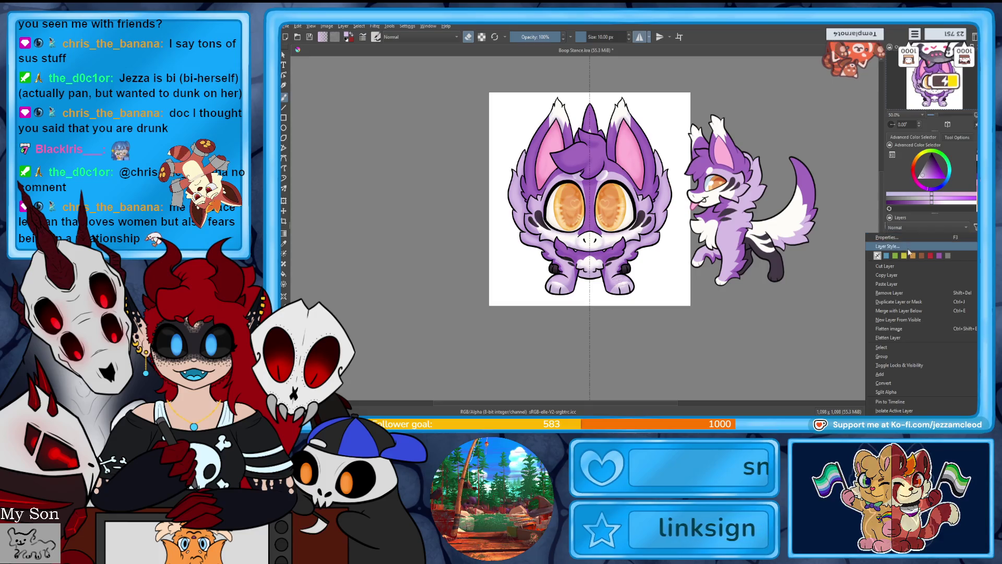
{"action": "left_click", "coordinate": [909, 248]}
{"action": "left_click", "coordinate": [489, 173]}
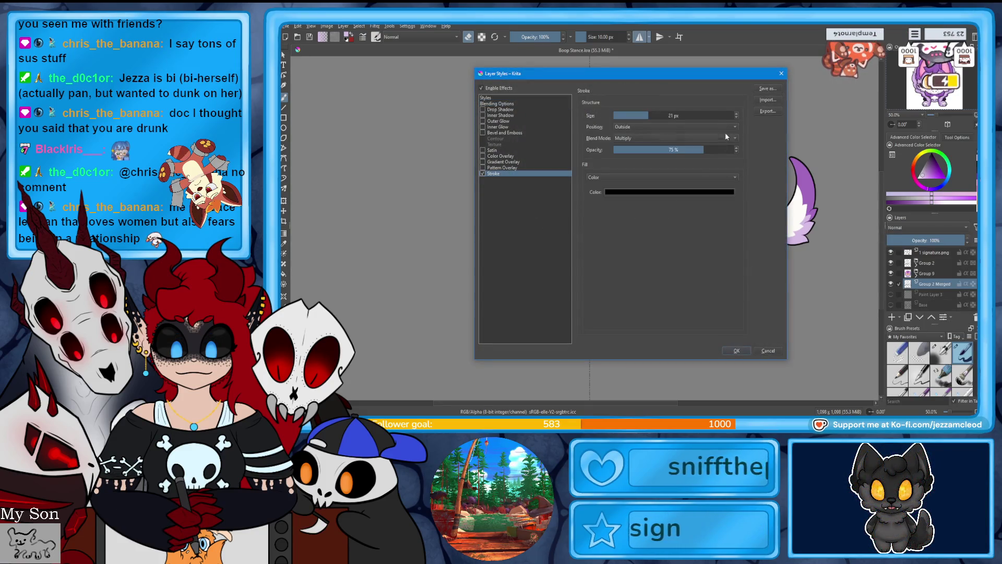
Step: Give the stroke 15 px size, 95% opacity, a new blend mode and white colour
{"action": "scroll", "coordinate": [736, 117], "scroll_direction": "down", "scroll_amount": 6}
{"action": "left_click", "coordinate": [731, 150]}
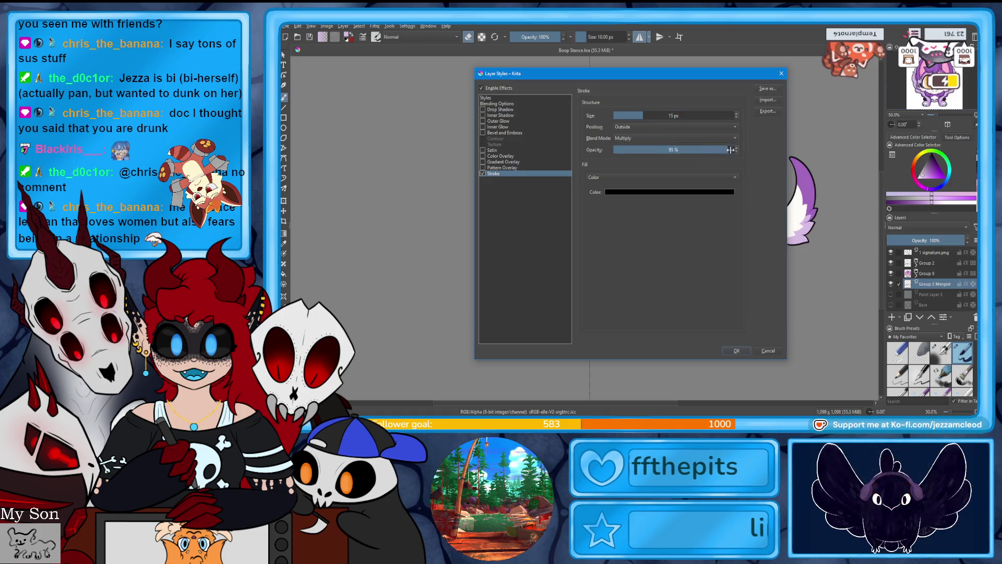
{"action": "left_click", "coordinate": [731, 138]}
{"action": "left_click", "coordinate": [674, 296]}
{"action": "left_click", "coordinate": [710, 192]}
{"action": "left_click", "coordinate": [697, 134]}
{"action": "left_click", "coordinate": [673, 306]}
{"action": "left_click", "coordinate": [737, 350]}
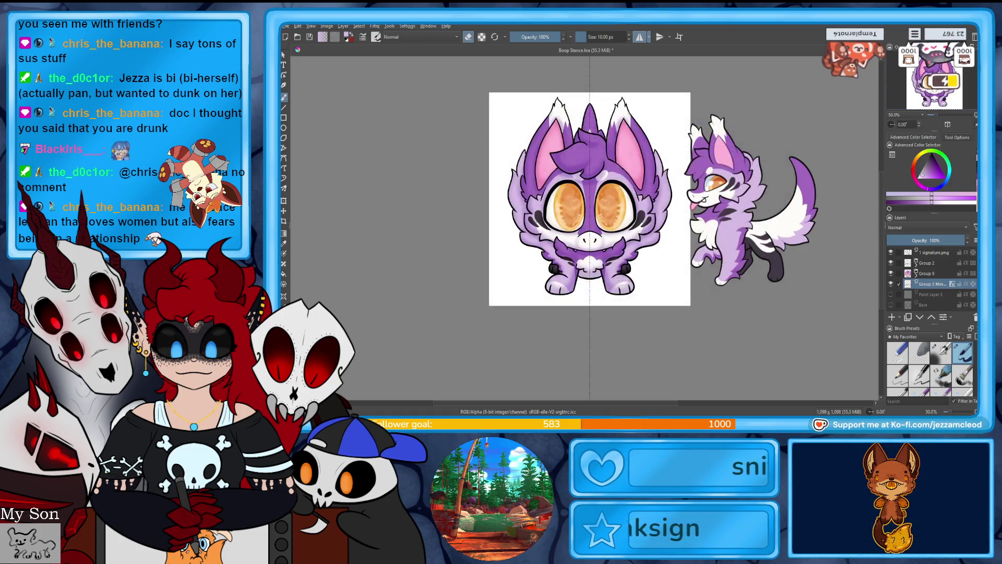
Step: Hide the white Background layer for transparency and save the file
{"action": "scroll", "coordinate": [929, 276], "scroll_direction": "down", "scroll_amount": 1}
{"action": "left_click", "coordinate": [890, 305]}
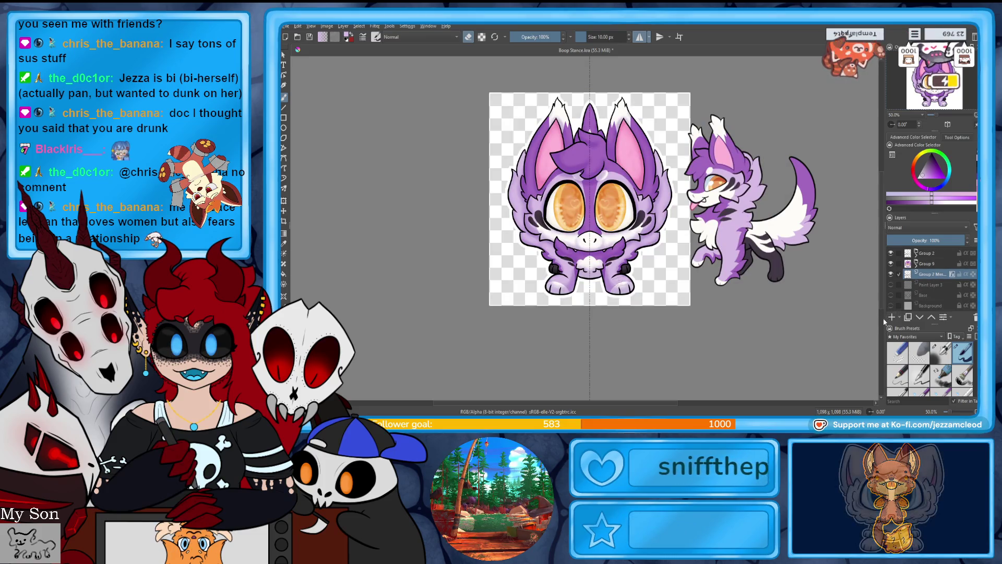
{"action": "key", "text": "ctrl+s"}
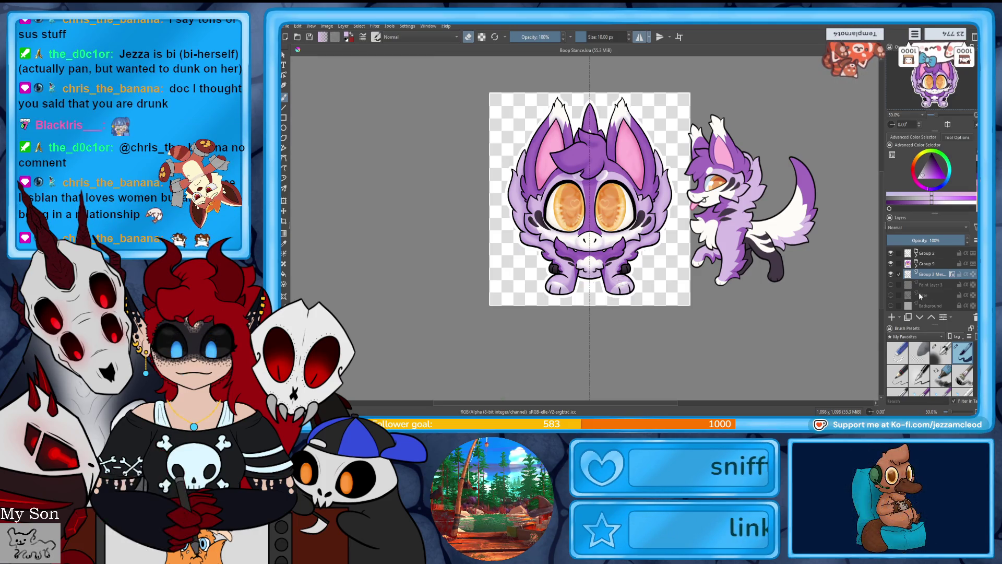
Step: Reopen the merged layer's Layer Style and reduce the Stroke size to 10 px
{"action": "right_click", "coordinate": [937, 264]}
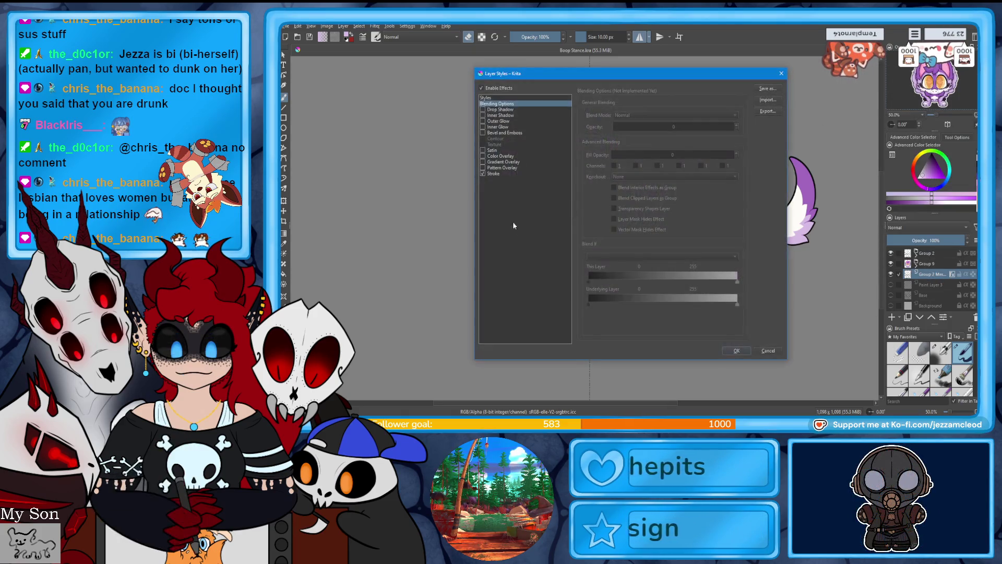
{"action": "left_click", "coordinate": [517, 172]}
{"action": "left_click", "coordinate": [737, 118]}
{"action": "left_click", "coordinate": [737, 118]}
{"action": "left_click", "coordinate": [737, 118]}
{"action": "left_click", "coordinate": [737, 118]}
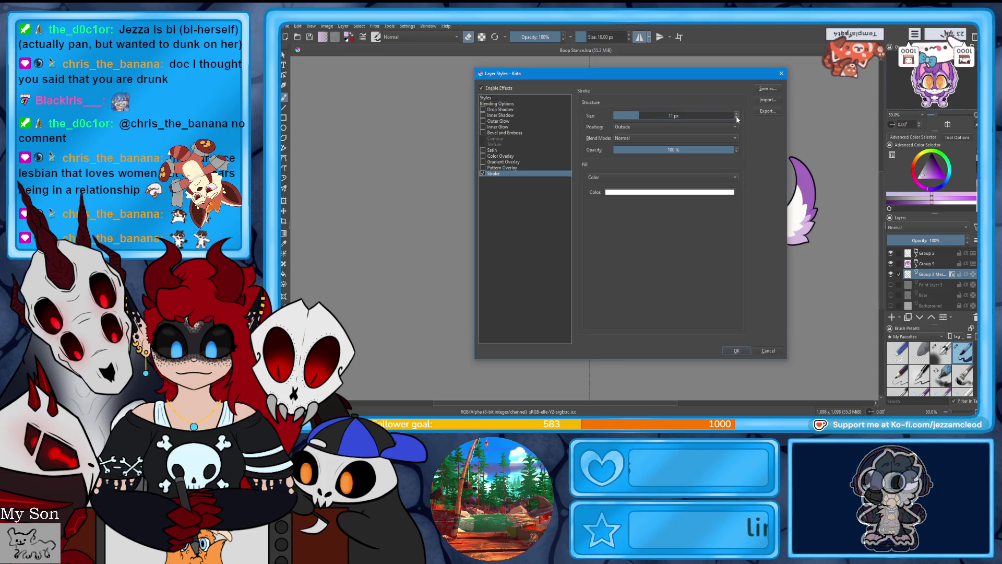
{"action": "left_click", "coordinate": [737, 350]}
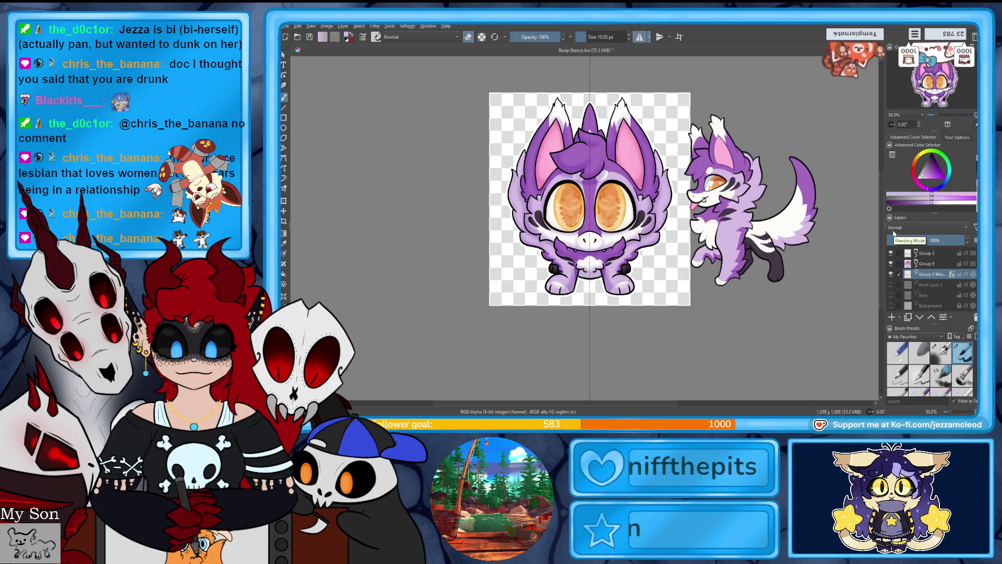
Step: Zoom to 100%, select the creature's silhouette in Group 9, and add two new paint layers
{"action": "left_click", "coordinate": [943, 118]}
{"action": "left_click", "coordinate": [944, 118]}
{"action": "left_click", "coordinate": [917, 263]}
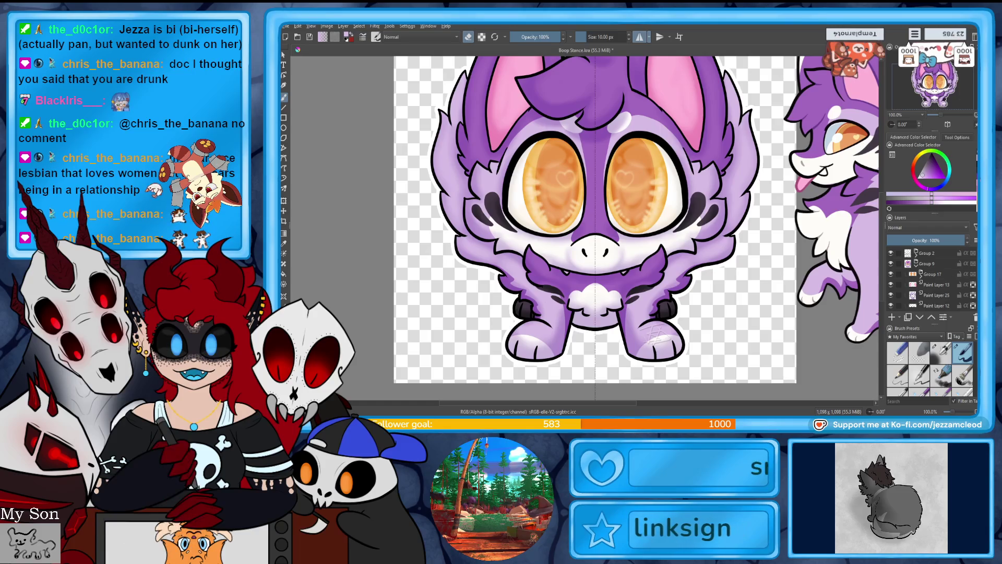
{"action": "left_click", "coordinate": [912, 266], "text": "ctrl"}
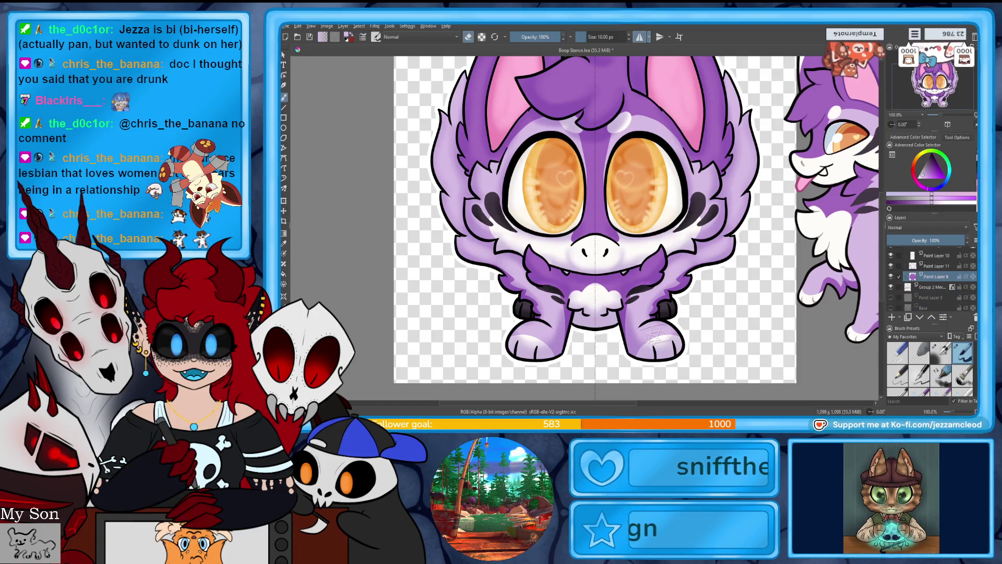
{"action": "left_click", "coordinate": [893, 317]}
{"action": "left_click", "coordinate": [892, 317]}
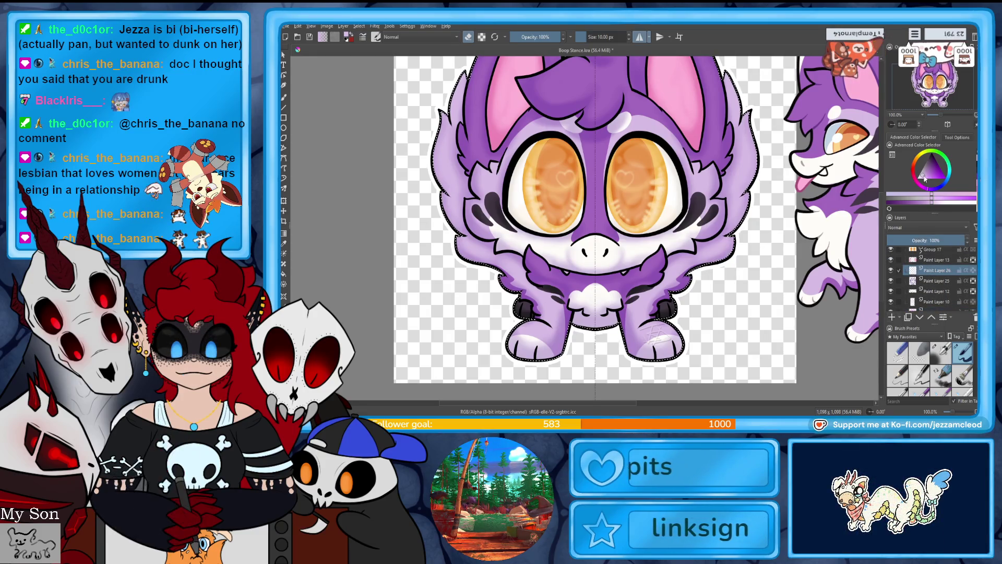
Step: With a larger soft brush, paint and soften a lavender hair-tuft highlight and lighten the right ear's edge
{"action": "left_click", "coordinate": [941, 352]}
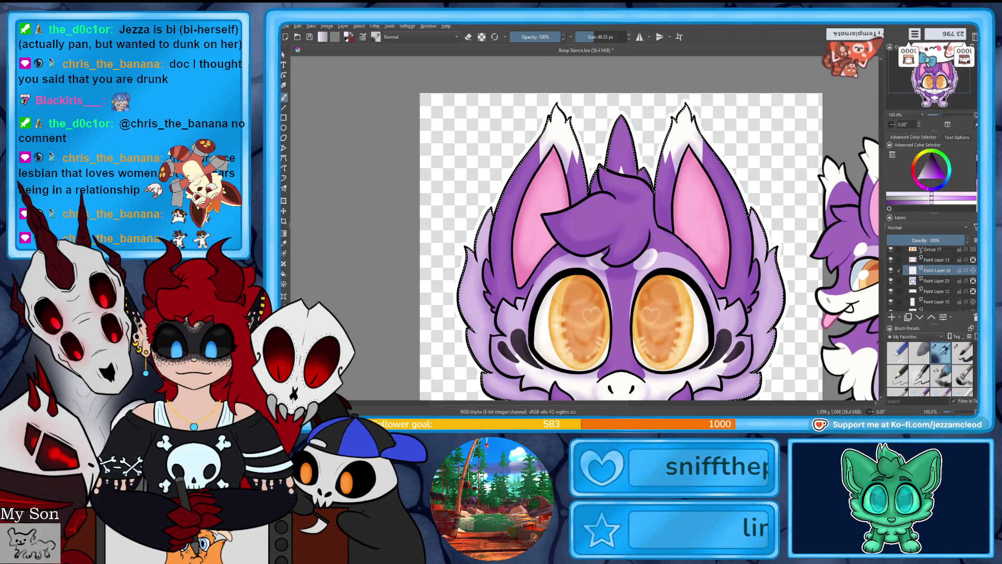
{"action": "left_click_drag", "start_coordinate": [572, 222], "coordinate": [605, 196]}
{"action": "key", "text": "e"}
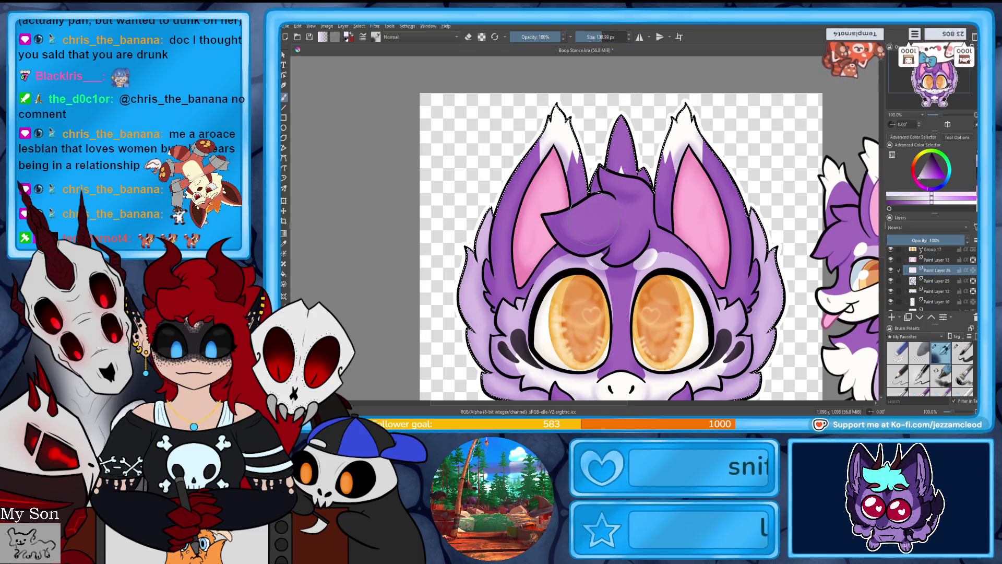
{"action": "mouse_move", "coordinate": [613, 211]}
{"action": "left_mouse_down"}
{"action": "mouse_move", "coordinate": [590, 229]}
{"action": "mouse_move", "coordinate": [627, 201]}
{"action": "left_mouse_up"}
{"action": "key", "text": "e"}
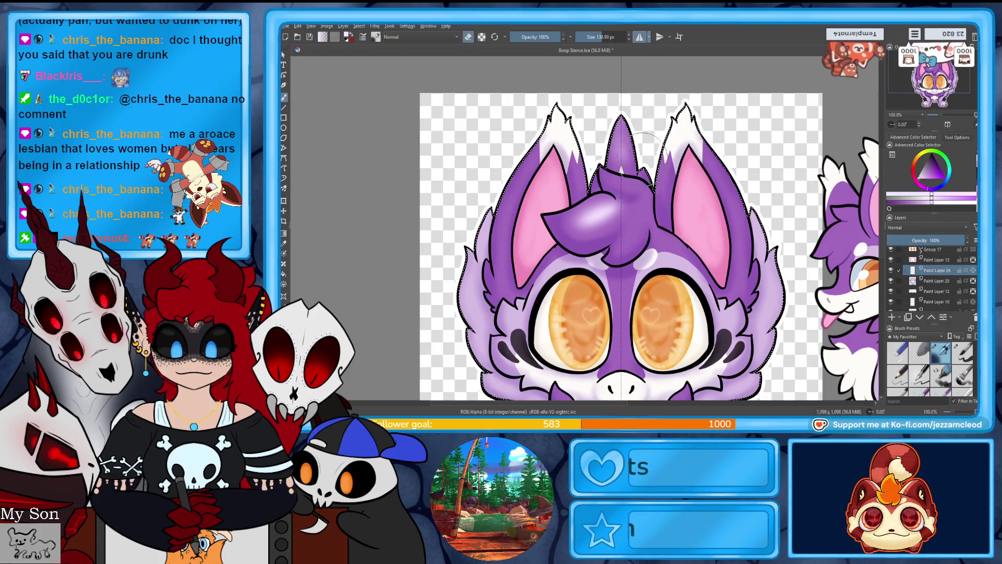
{"action": "key", "text": "m"}
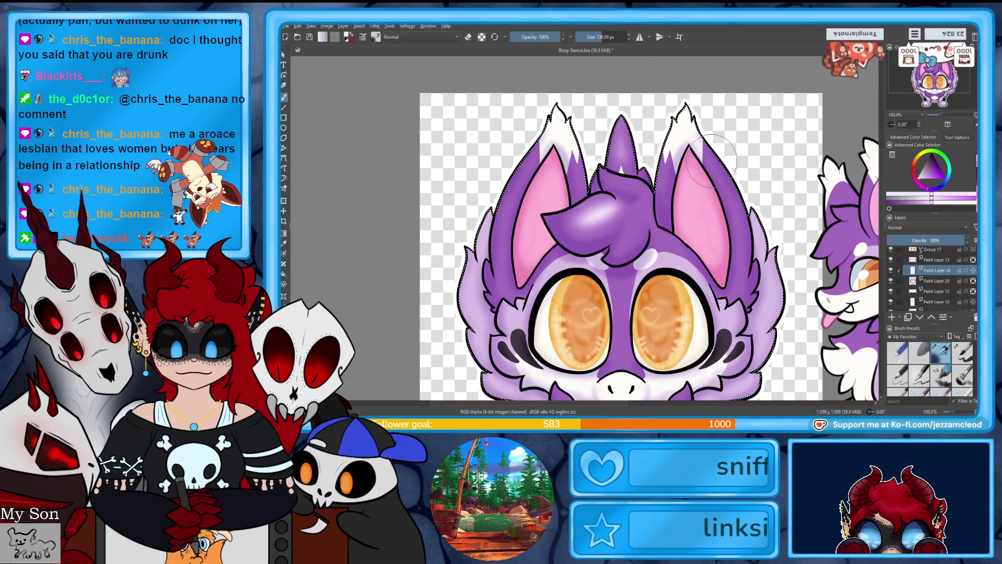
{"action": "left_click_drag", "start_coordinate": [716, 176], "coordinate": [730, 203]}
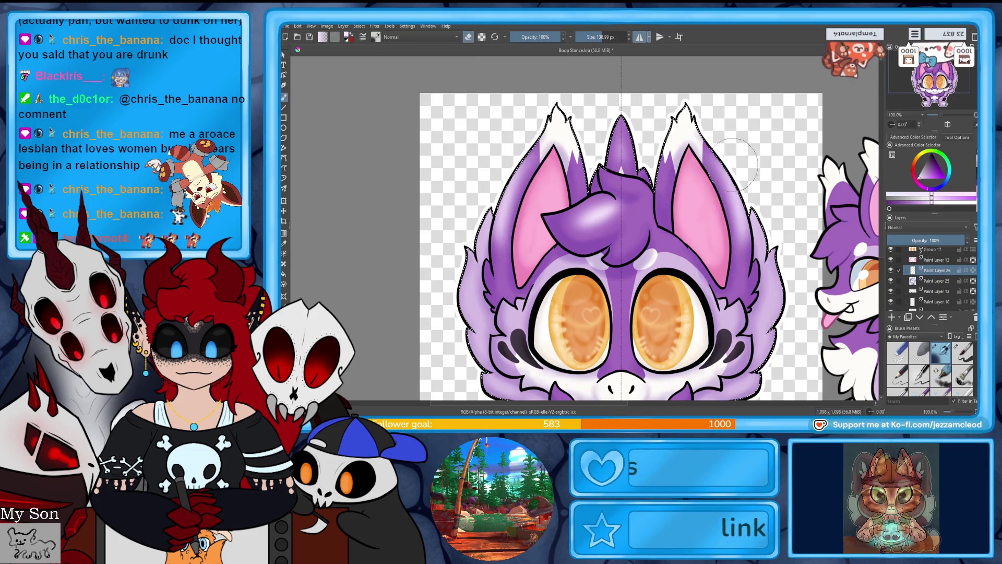
Step: Lighten between the eyes, repaint the forelock, and erase the forehead's light paint, undoing the last forelock stroke
{"action": "left_click_drag", "start_coordinate": [791, 279], "coordinate": [783, 175]}
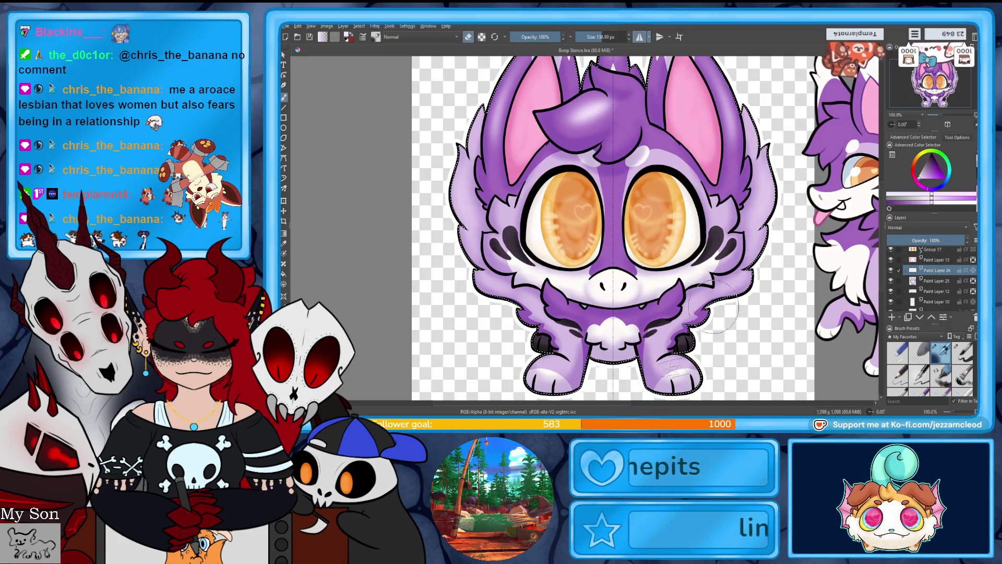
{"action": "mouse_move", "coordinate": [622, 266]}
{"action": "left_mouse_down"}
{"action": "mouse_move", "coordinate": [610, 208]}
{"action": "mouse_move", "coordinate": [613, 234]}
{"action": "mouse_move", "coordinate": [635, 261]}
{"action": "left_mouse_up"}
{"action": "key", "text": "e"}
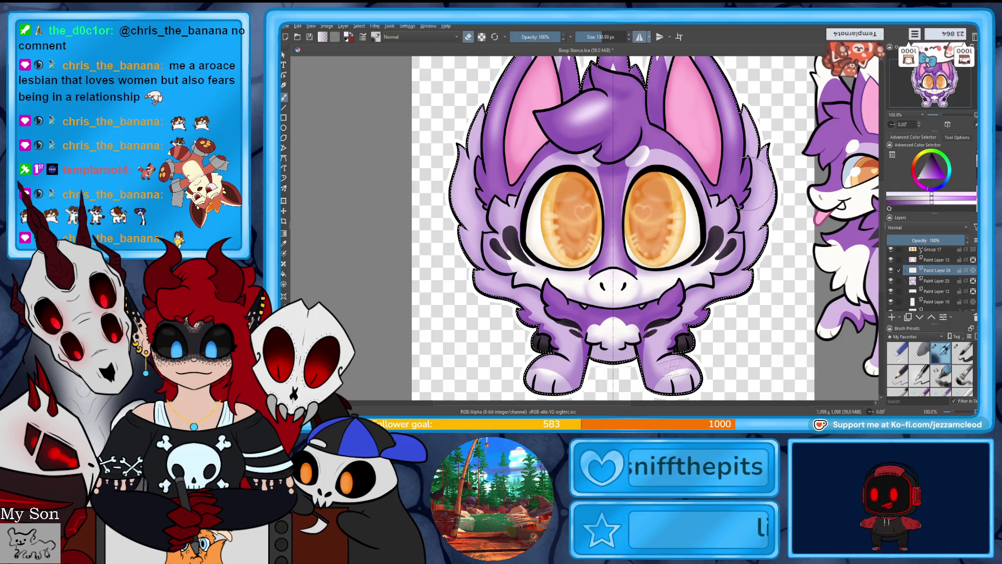
{"action": "key", "text": "m"}
{"action": "mouse_move", "coordinate": [601, 120]}
{"action": "left_mouse_down"}
{"action": "mouse_move", "coordinate": [616, 141]}
{"action": "mouse_move", "coordinate": [620, 130]}
{"action": "left_mouse_up"}
{"action": "left_click_drag", "start_coordinate": [615, 166], "coordinate": [594, 156]}
{"action": "key", "text": "e"}
{"action": "left_click_drag", "start_coordinate": [590, 78], "coordinate": [649, 61]}
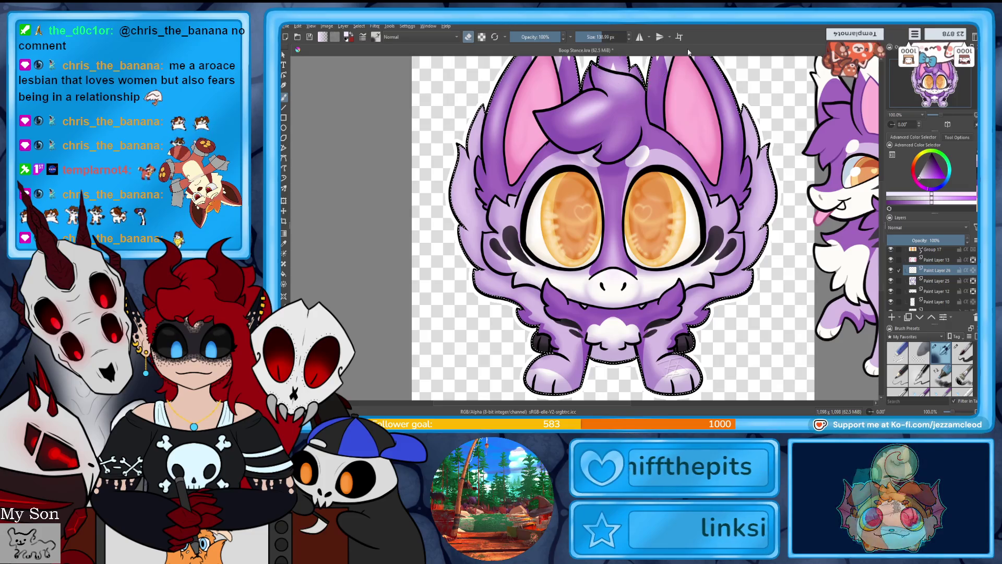
{"action": "scroll", "coordinate": [633, 146], "scroll_direction": "up", "scroll_amount": 5}
{"action": "key", "text": "ctrl+z"}
{"action": "key", "text": "ctrl+z"}
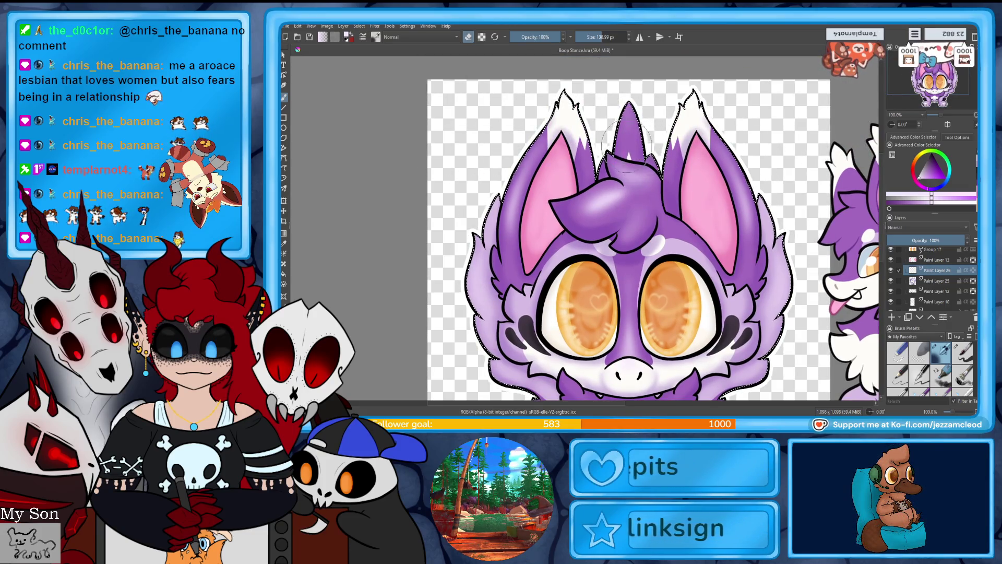
Step: Lighten both feet with matching mirrored strokes, then save and zoom out to the whole image
{"action": "key", "text": "e"}
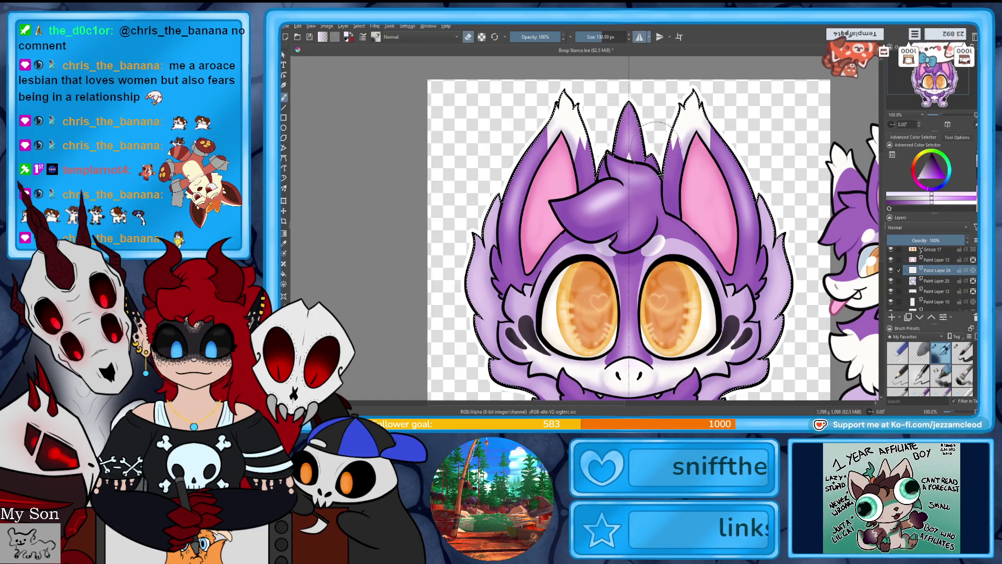
{"action": "scroll", "coordinate": [657, 133], "scroll_direction": "down", "scroll_amount": 5}
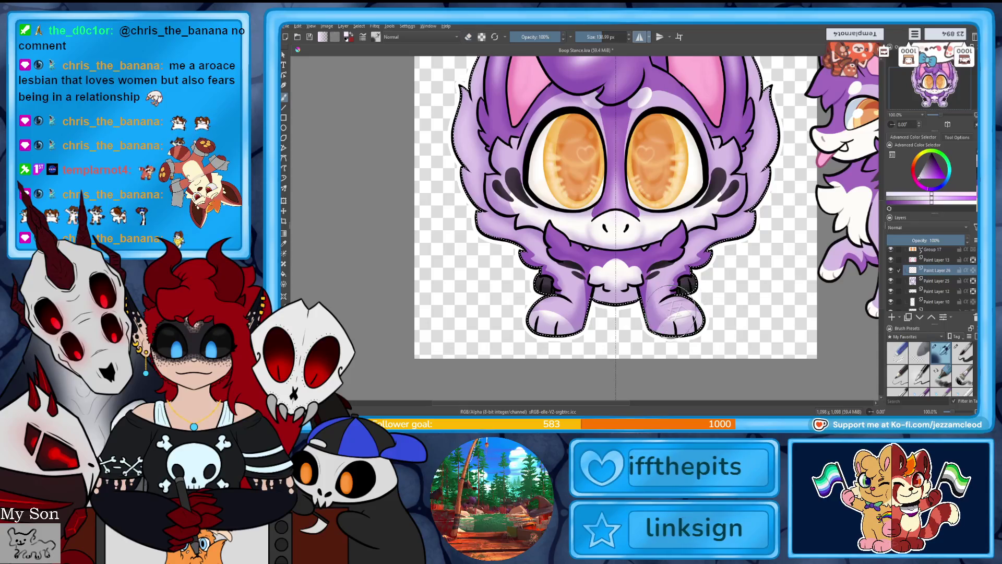
{"action": "left_click_drag", "start_coordinate": [672, 309], "coordinate": [678, 303]}
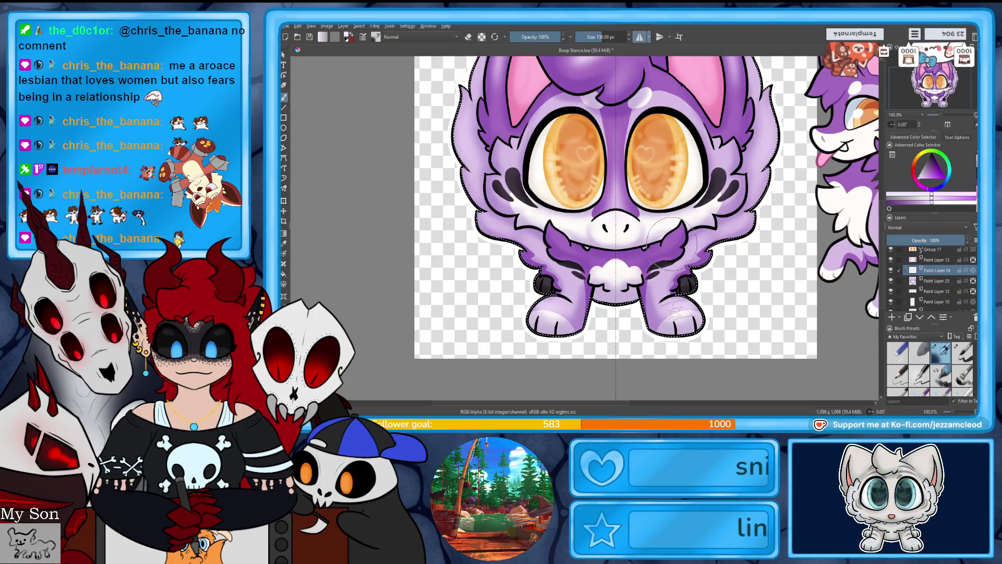
{"action": "key", "text": "e"}
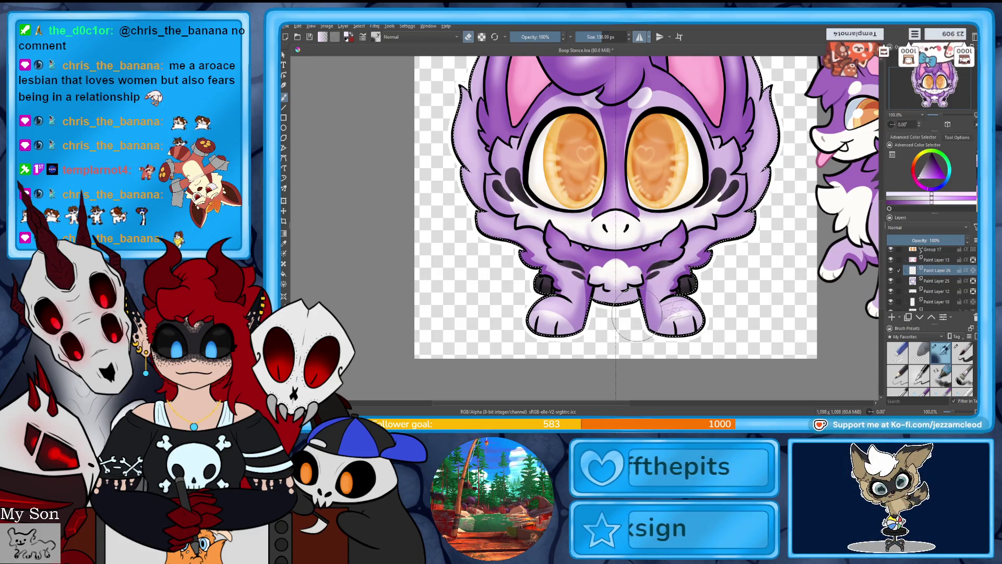
{"action": "key", "text": "ctrl+s"}
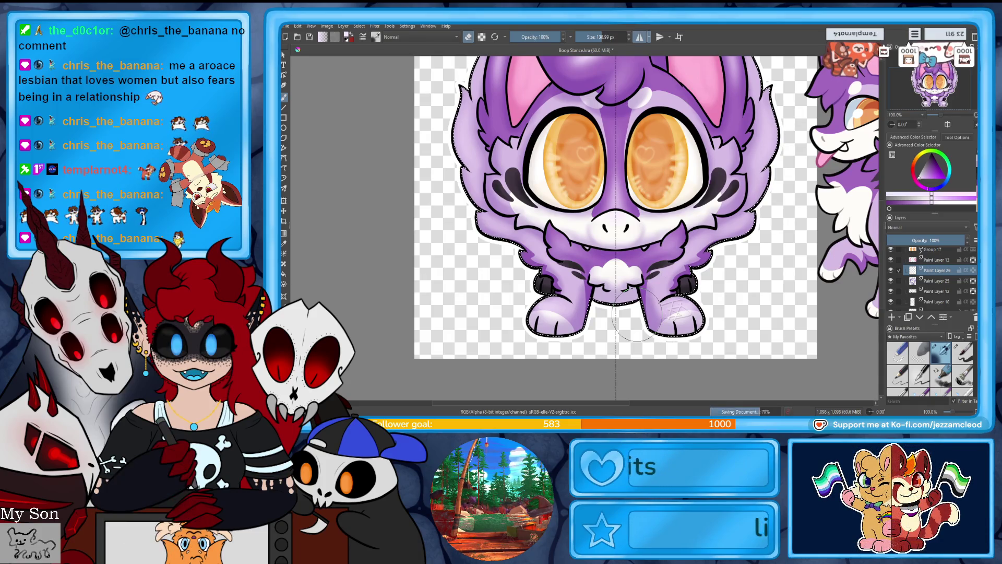
{"action": "left_click_drag", "start_coordinate": [940, 114], "coordinate": [951, 89]}
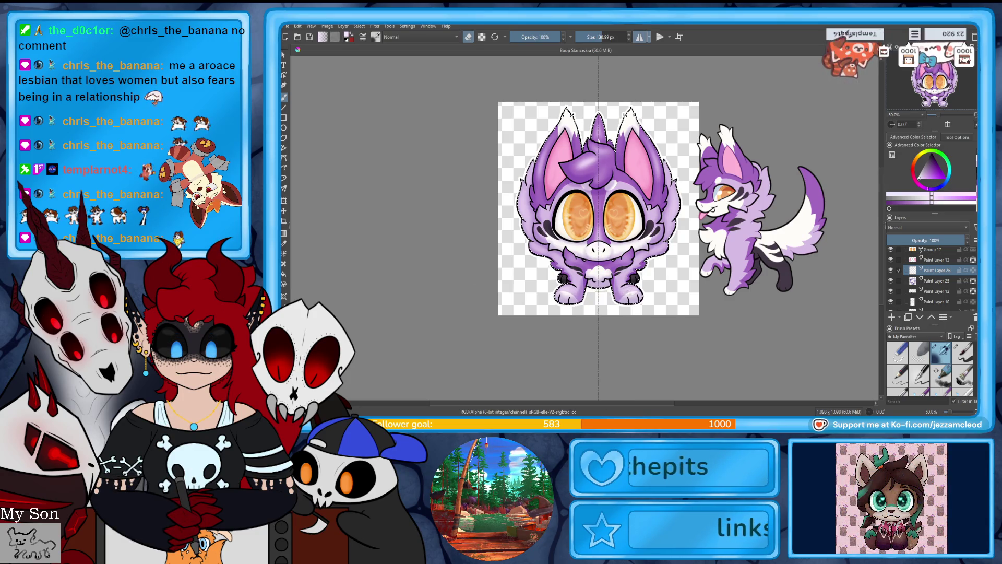
Step: Paste the signature pattern over the character art, then undo the placement
{"action": "key", "text": "ctrl+v"}
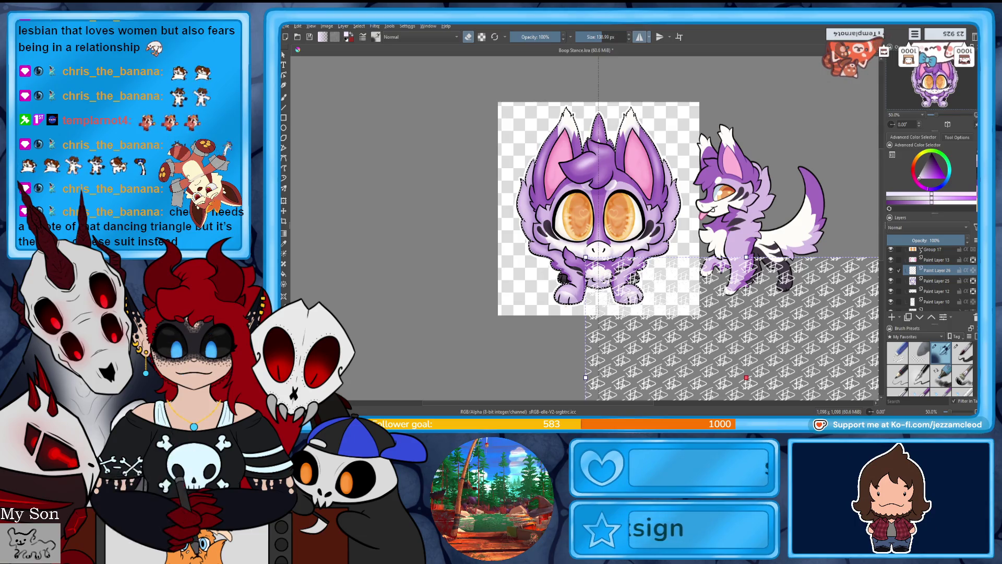
{"action": "left_click_drag", "start_coordinate": [780, 359], "coordinate": [641, 189]}
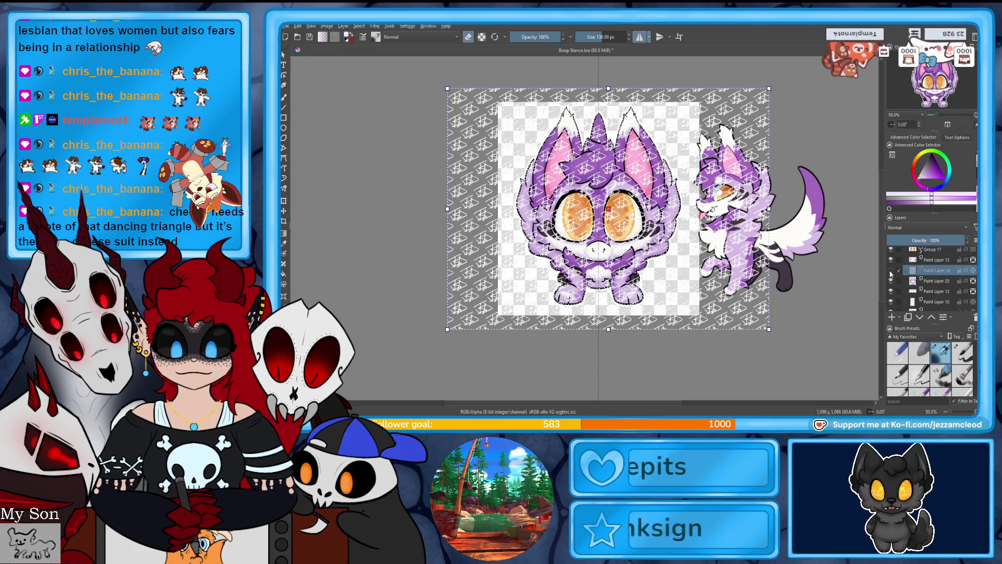
{"action": "key", "text": "ctrl+z"}
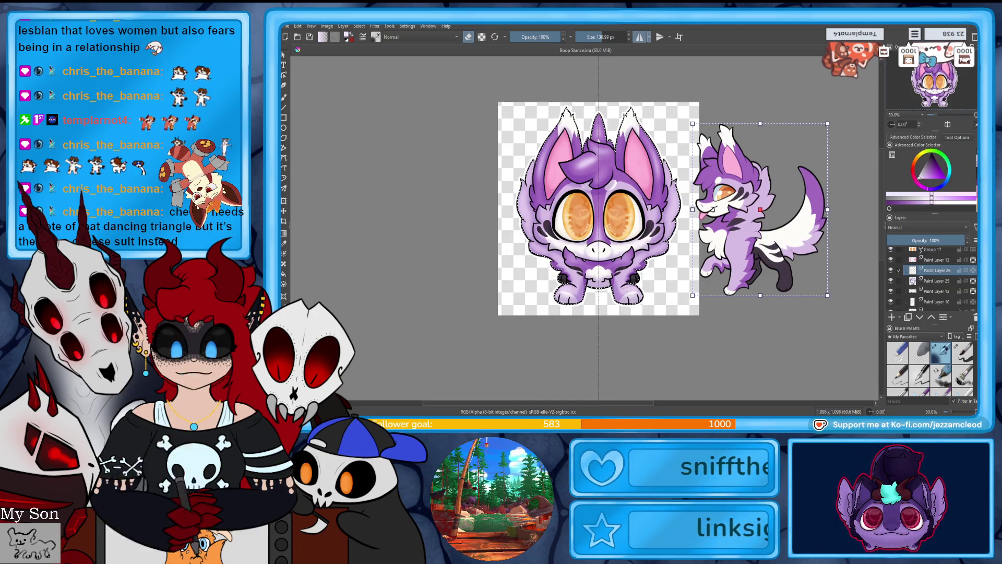
Step: Insert the signature image file as a new layer above all artwork and fade its opacity to 0%
{"action": "left_click_drag", "start_coordinate": [912, 270], "coordinate": [451, 323]}
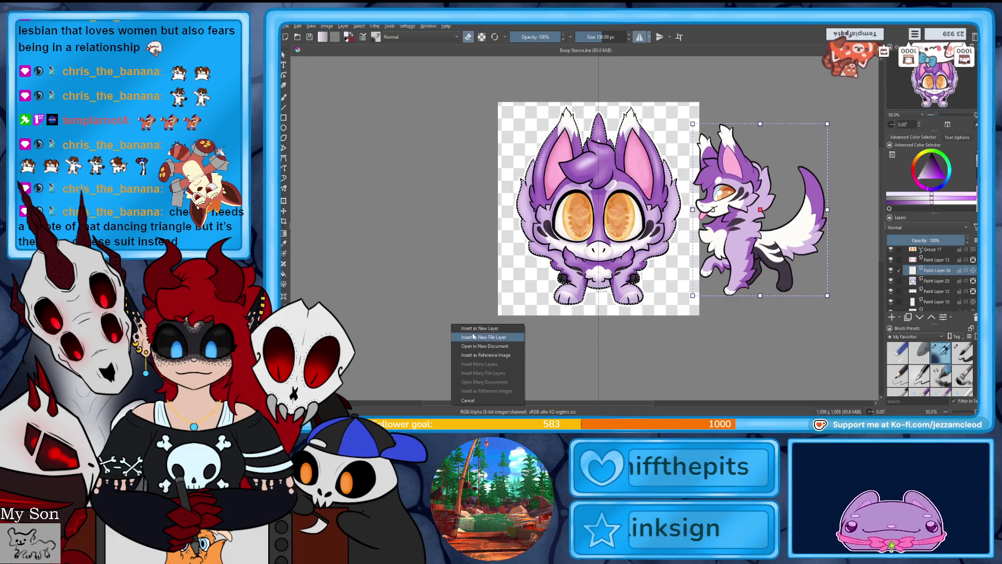
{"action": "left_click", "coordinate": [474, 330]}
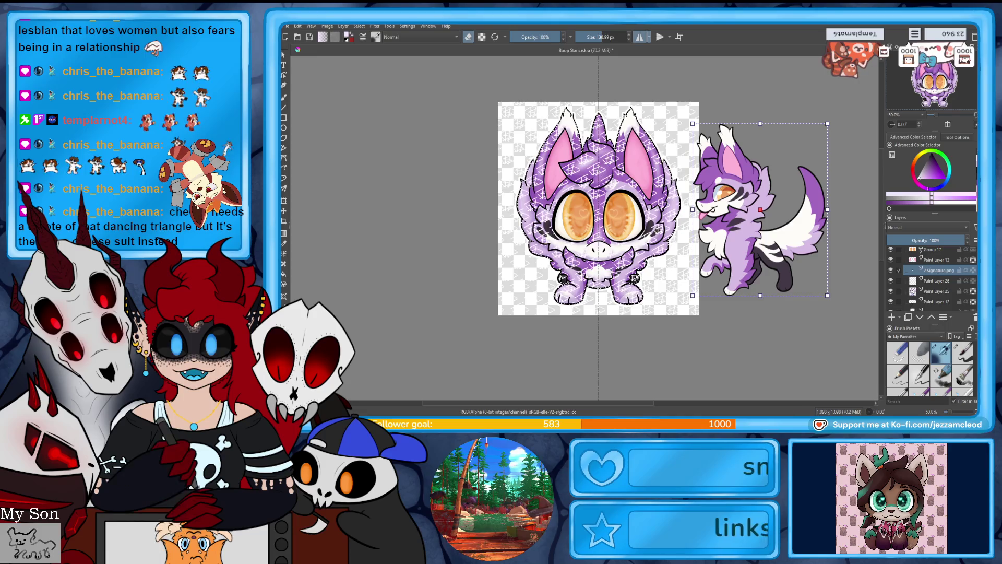
{"action": "left_click_drag", "start_coordinate": [943, 254], "coordinate": [945, 255]}
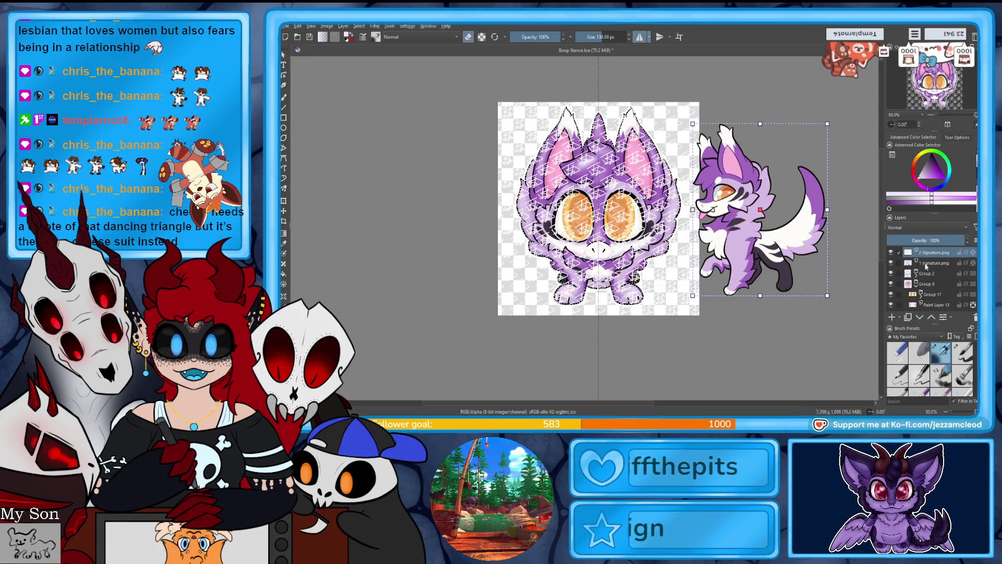
{"action": "left_click", "coordinate": [936, 288]}
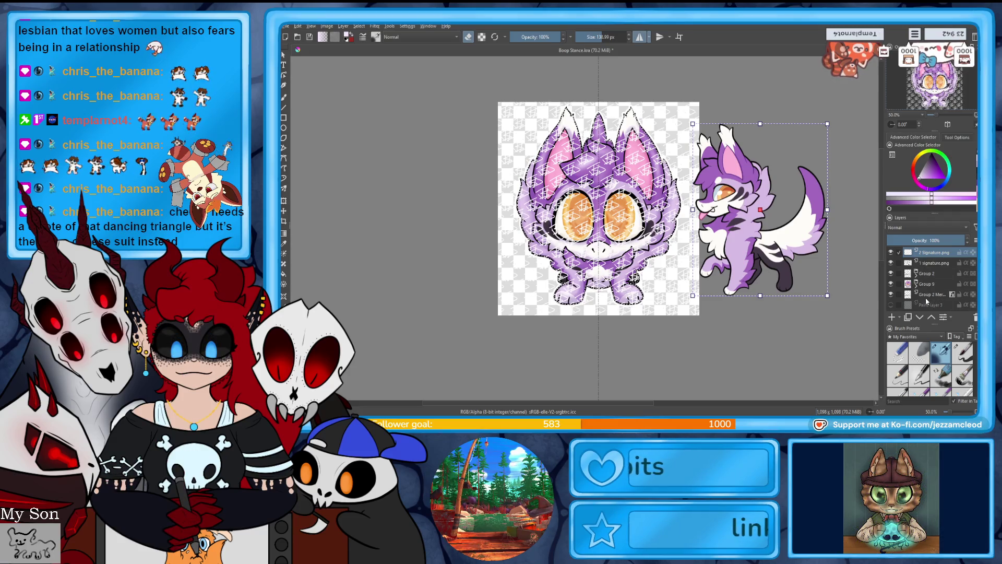
{"action": "left_click", "coordinate": [926, 296]}
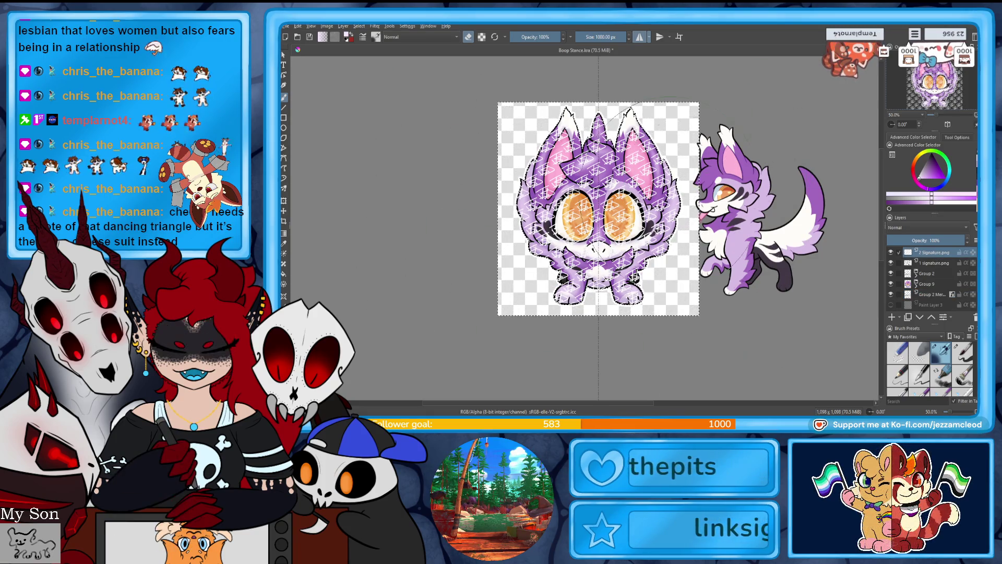
{"action": "left_click_drag", "start_coordinate": [918, 241], "coordinate": [894, 250]}
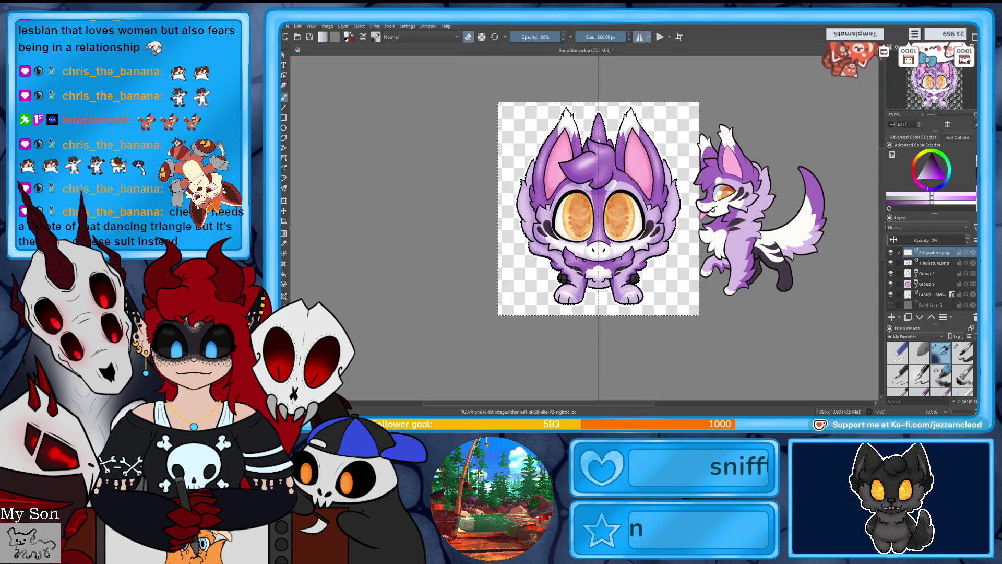
{"action": "left_click_drag", "start_coordinate": [938, 116], "coordinate": [946, 116]}
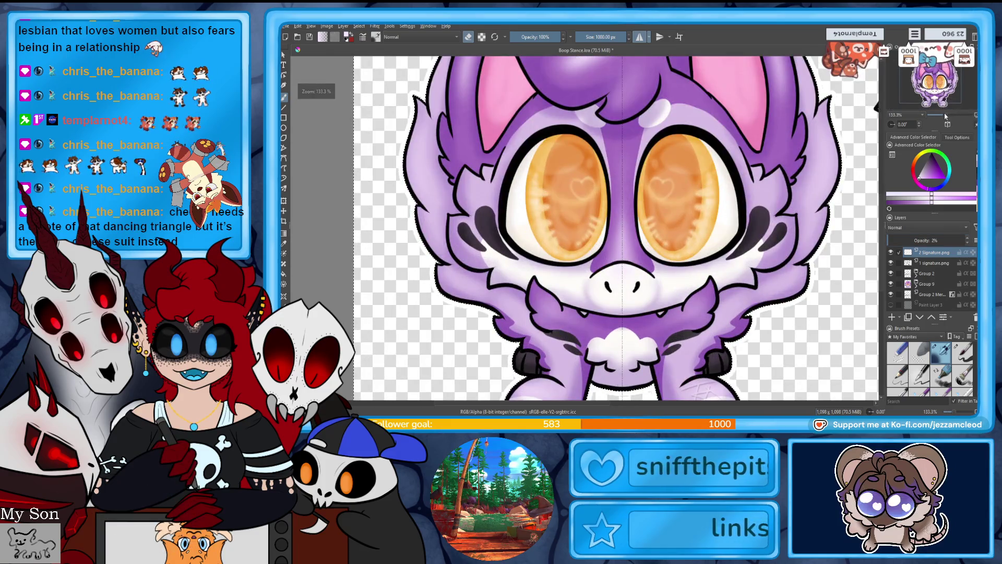
{"action": "left_click", "coordinate": [390, 395]}
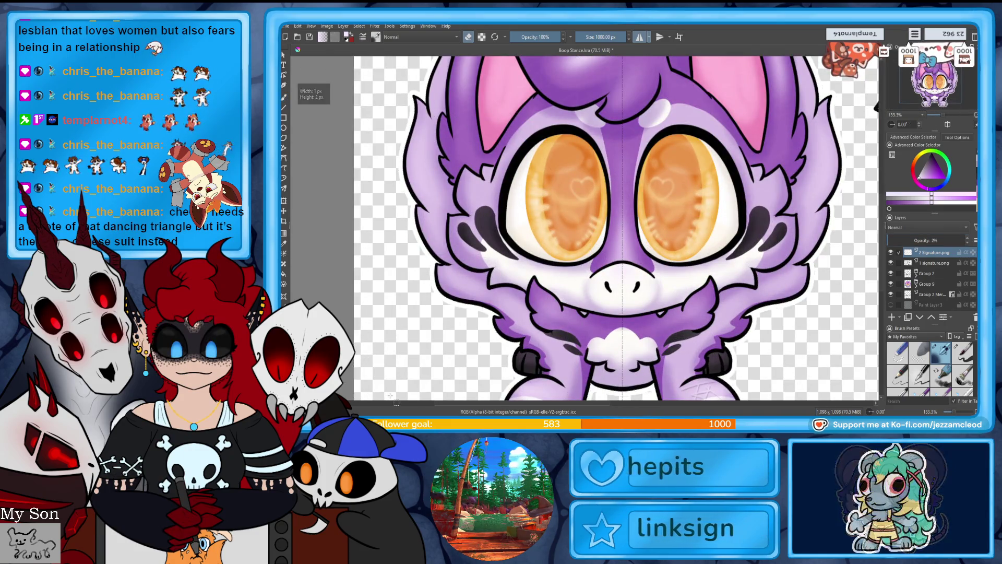
{"action": "scroll", "coordinate": [616, 230], "scroll_direction": "up", "scroll_amount": 5}
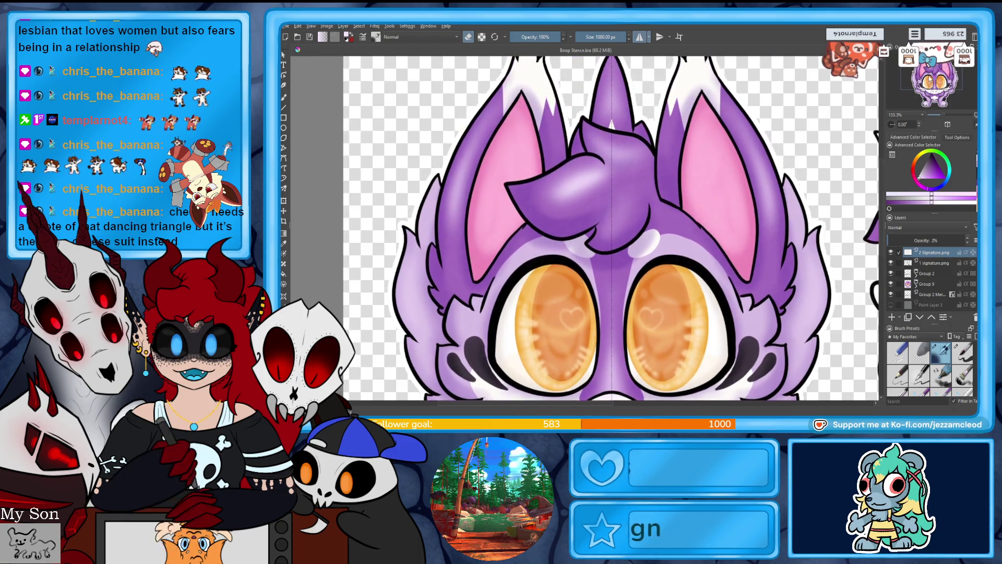
{"action": "left_click_drag", "start_coordinate": [944, 116], "coordinate": [933, 116]}
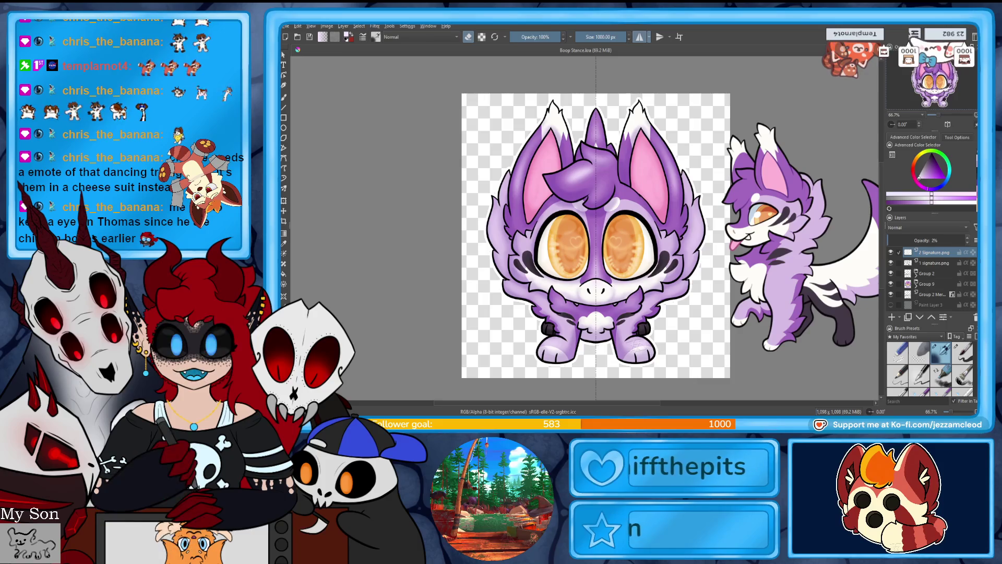
{"action": "key", "text": "ctrl+shift+e"}
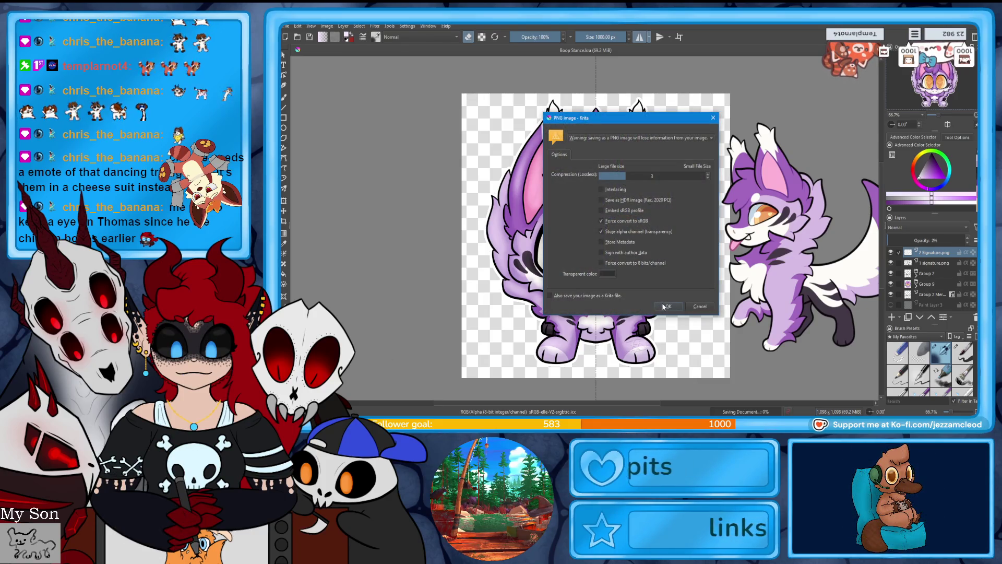
Step: Confirm the PNG export of Boop Stance.png with the alpha channel stored
{"action": "left_click", "coordinate": [666, 306]}
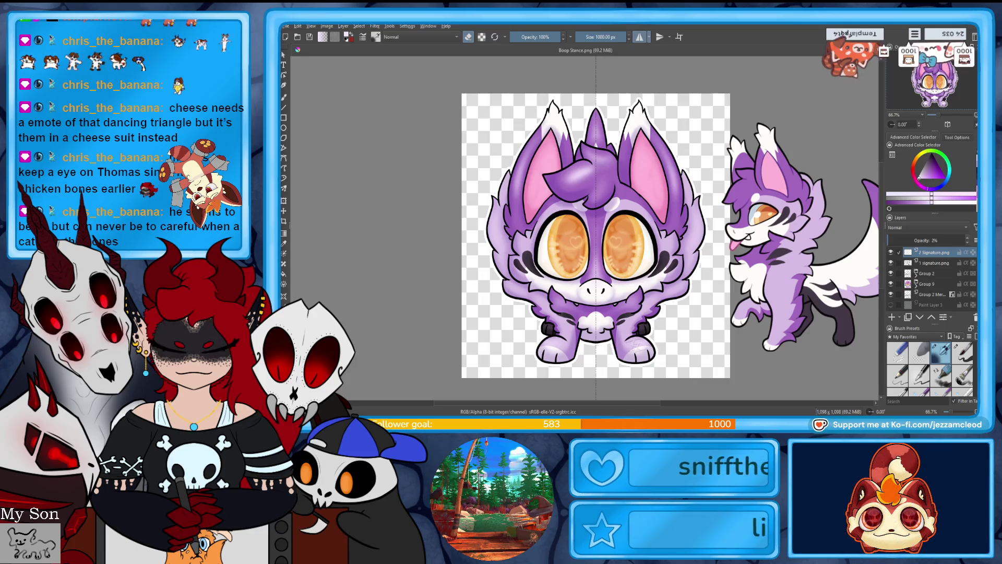
{"action": "key", "text": "ctrl+s"}
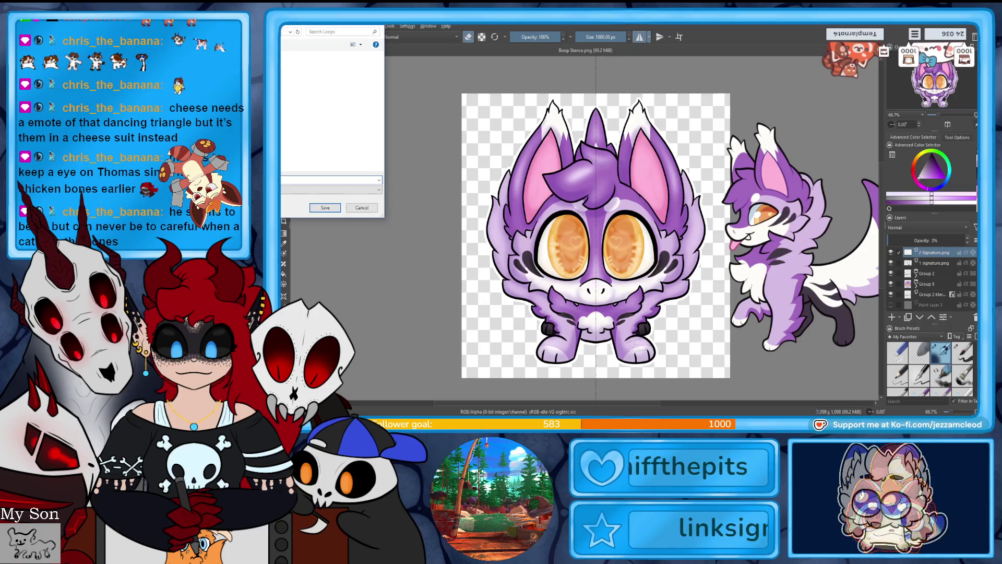